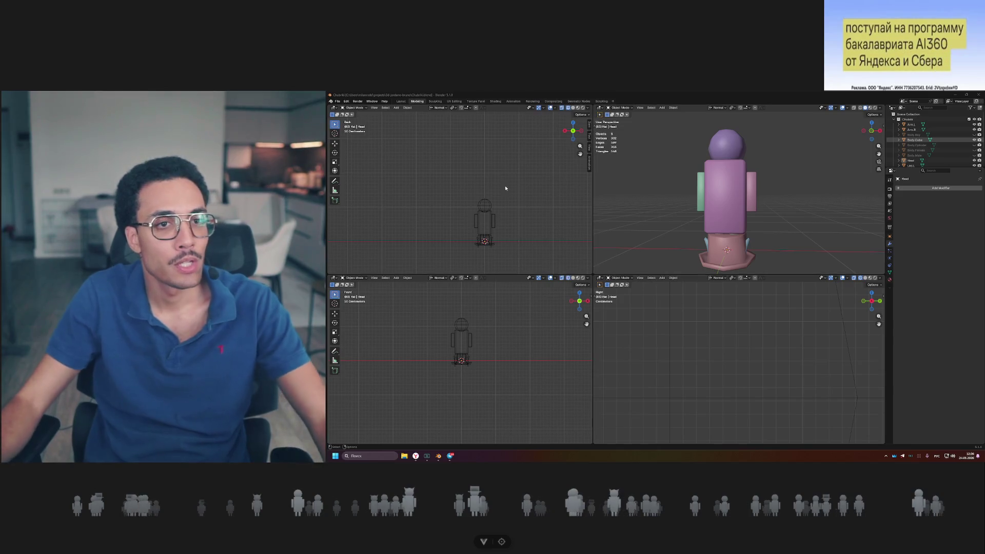
Step: Switch to UV Editing, glance at Texture Paint, and return to UV Editing
{"action": "left_click", "coordinate": [452, 101]}
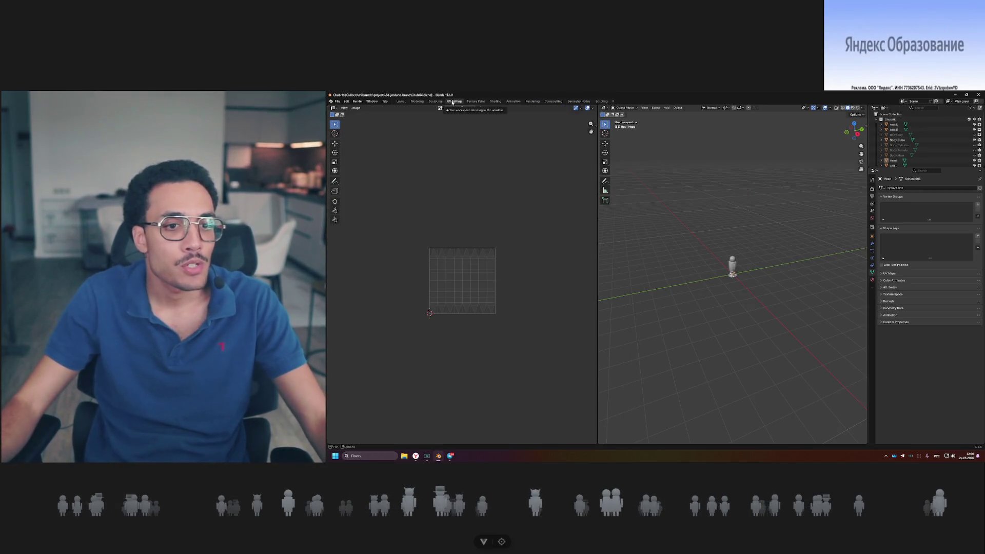
{"action": "middle_click_drag", "start_coordinate": [616, 205], "coordinate": [734, 245]}
{"action": "scroll", "coordinate": [735, 245], "scroll_direction": "up", "scroll_amount": 4}
{"action": "left_click", "coordinate": [476, 101]}
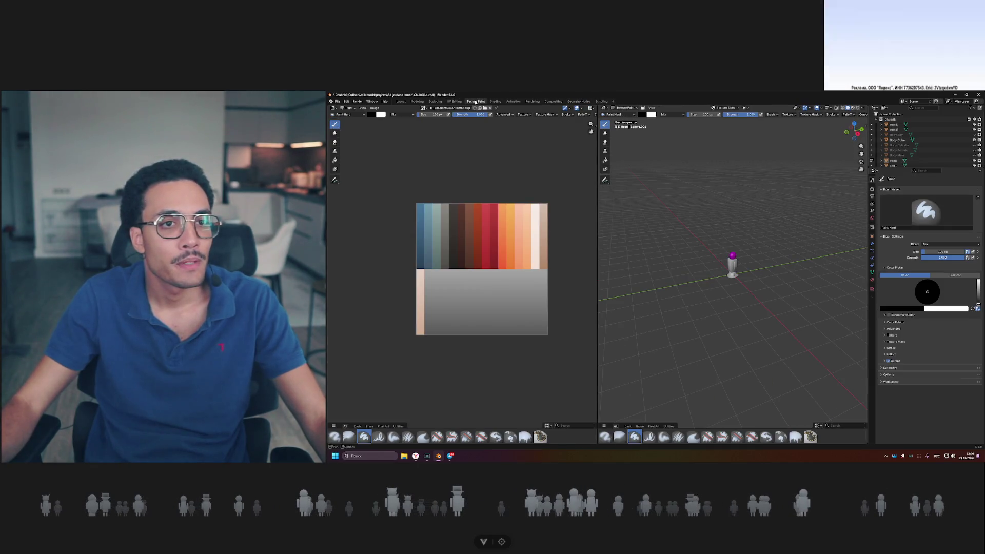
{"action": "middle_click_drag", "start_coordinate": [759, 260], "coordinate": [727, 201]}
{"action": "left_click", "coordinate": [455, 102]}
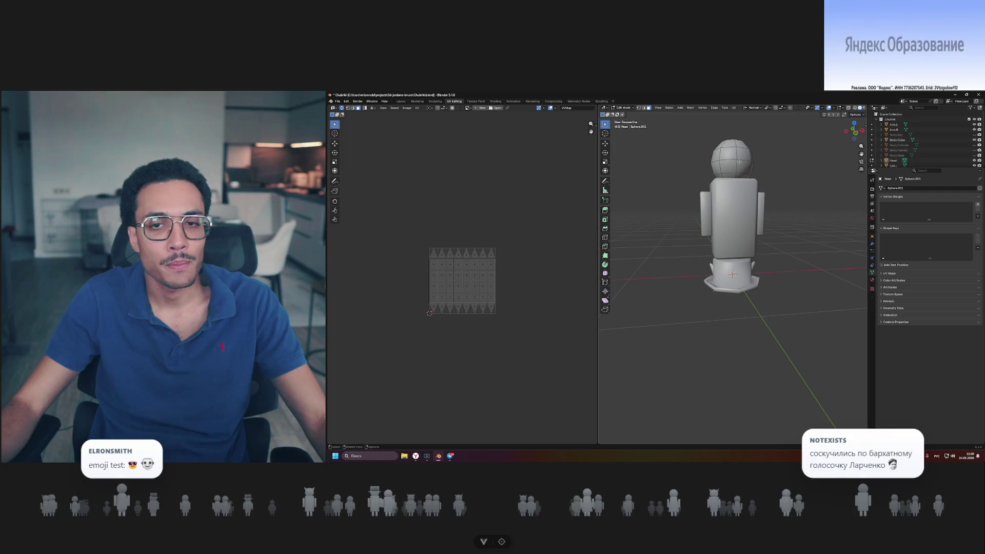
Step: Select all character parts in Object Mode and load TF_GradientColorPalette.png in the UV editor
{"action": "middle_click_drag", "start_coordinate": [765, 205], "coordinate": [784, 210]}
{"action": "key", "text": "a"}
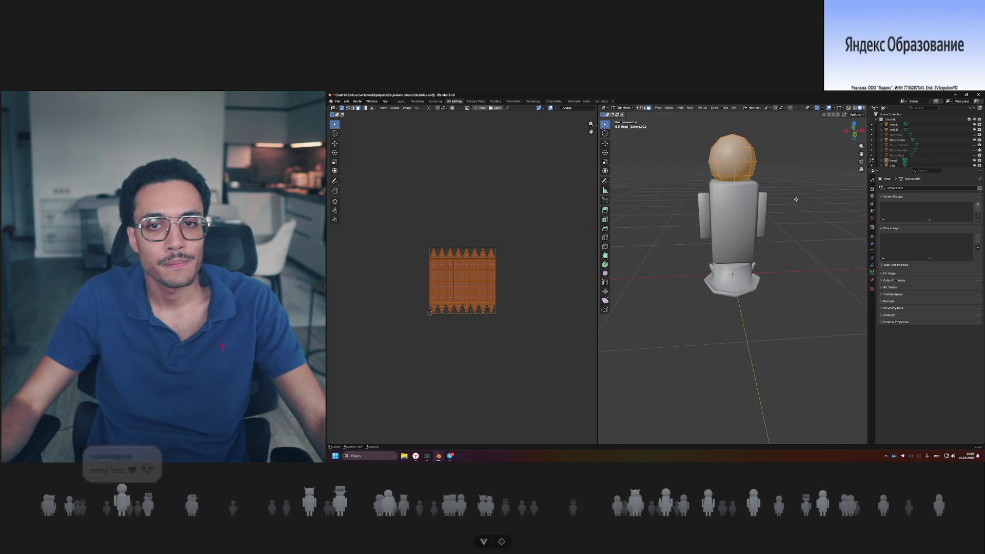
{"action": "key", "text": "Tab"}
{"action": "key", "text": "a"}
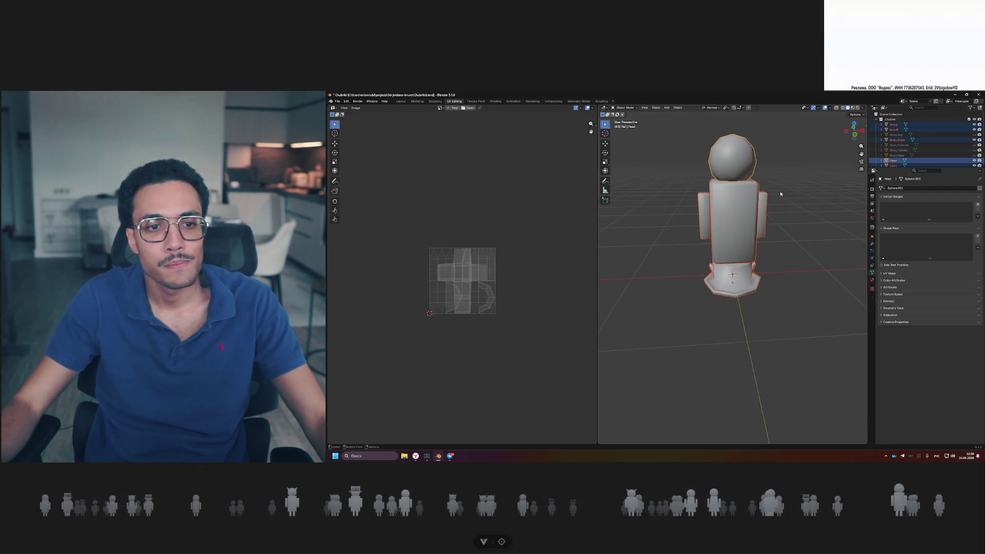
{"action": "middle_click_drag", "start_coordinate": [780, 193], "coordinate": [787, 180]}
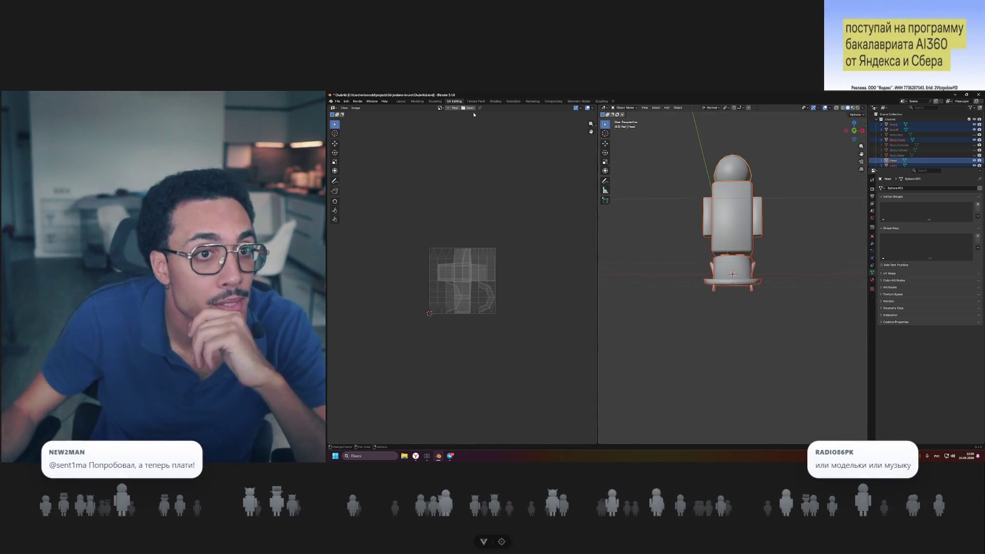
{"action": "left_click", "coordinate": [439, 108]}
{"action": "left_click", "coordinate": [457, 116]}
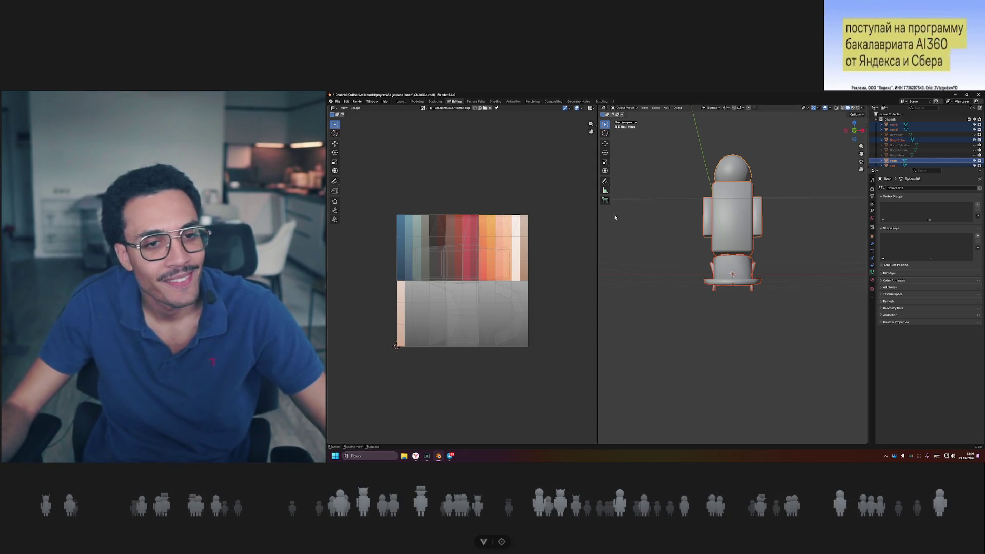
Step: Snap to Front Orthographic view and select all the character's objects
{"action": "middle_click_drag", "start_coordinate": [706, 202], "coordinate": [722, 167]}
{"action": "left_click", "coordinate": [721, 167]}
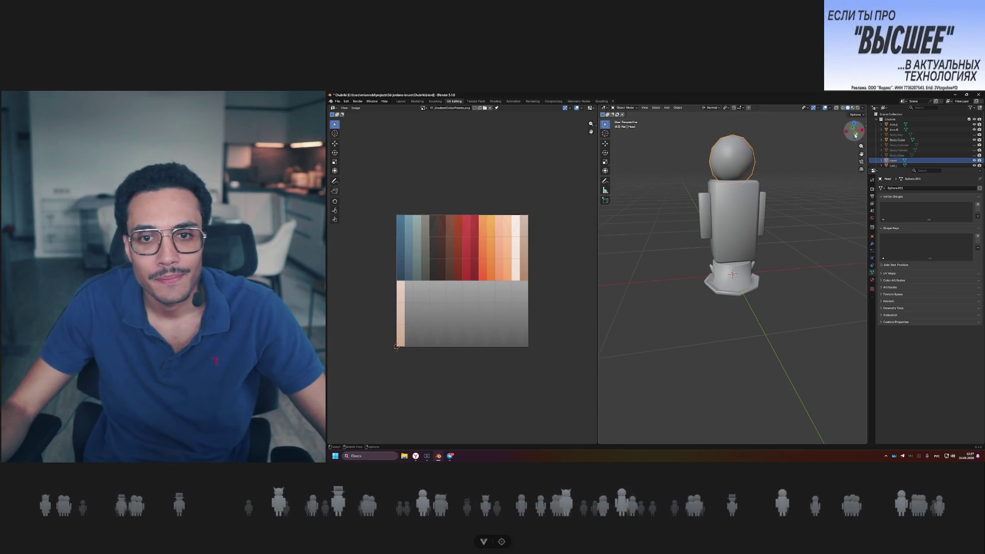
{"action": "left_click", "coordinate": [856, 135]}
{"action": "key", "text": "a"}
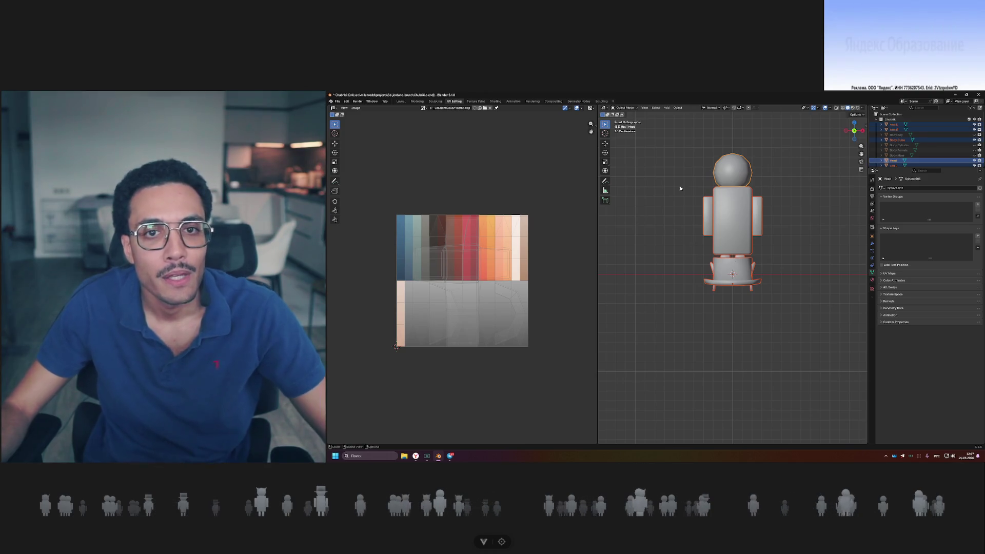
Step: Inspect the object context menu and interaction-mode list without changing anything
{"action": "right_click", "coordinate": [727, 204]}
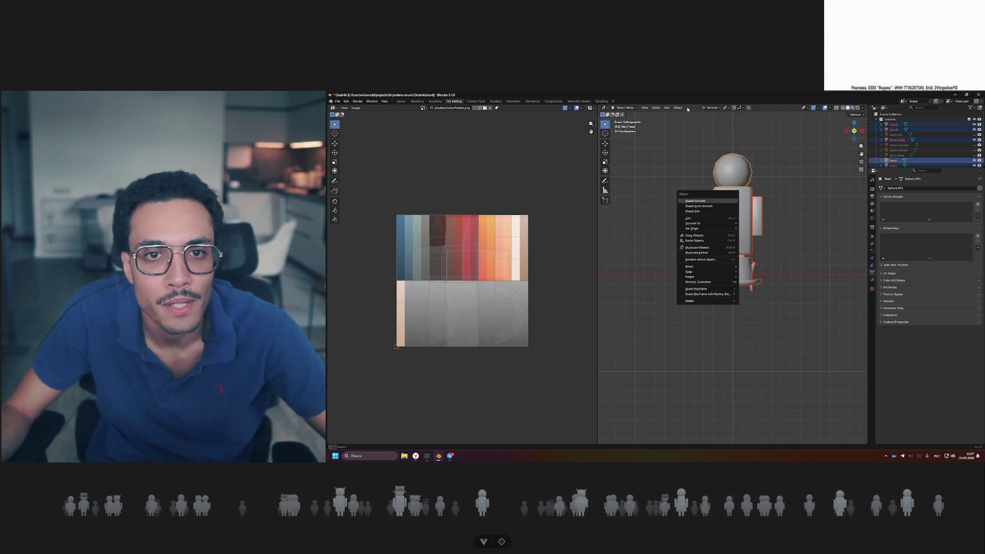
{"action": "left_click", "coordinate": [634, 109]}
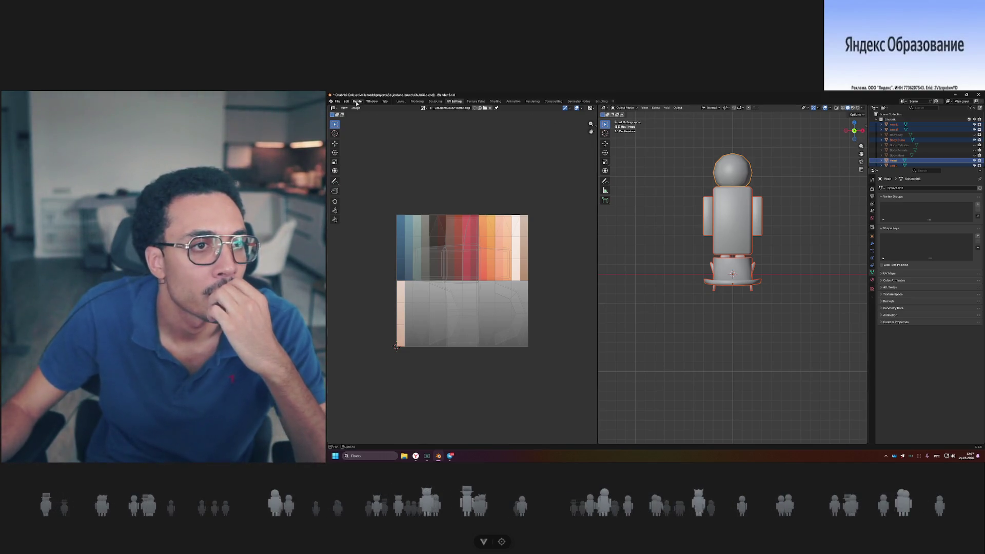
{"action": "right_click", "coordinate": [723, 226]}
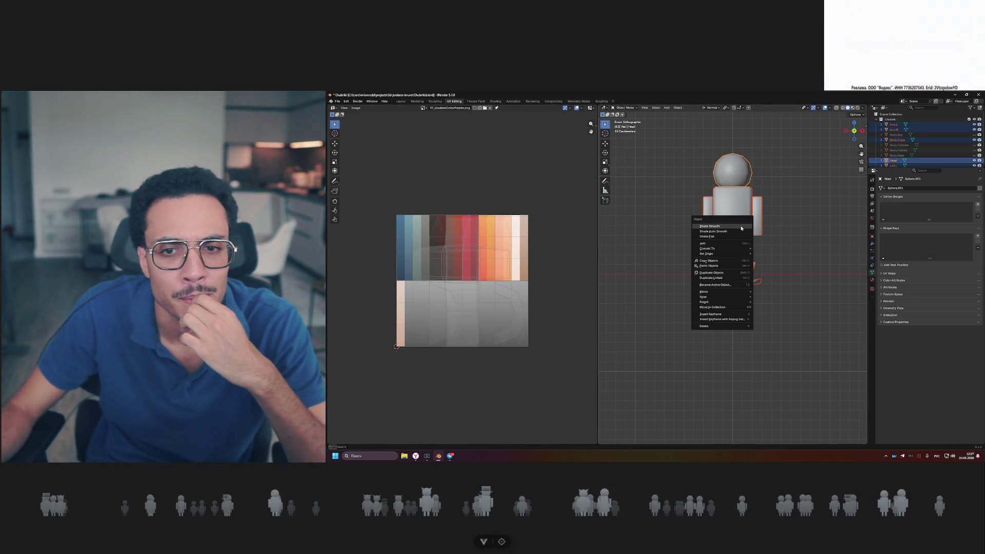
{"action": "key", "text": "Escape"}
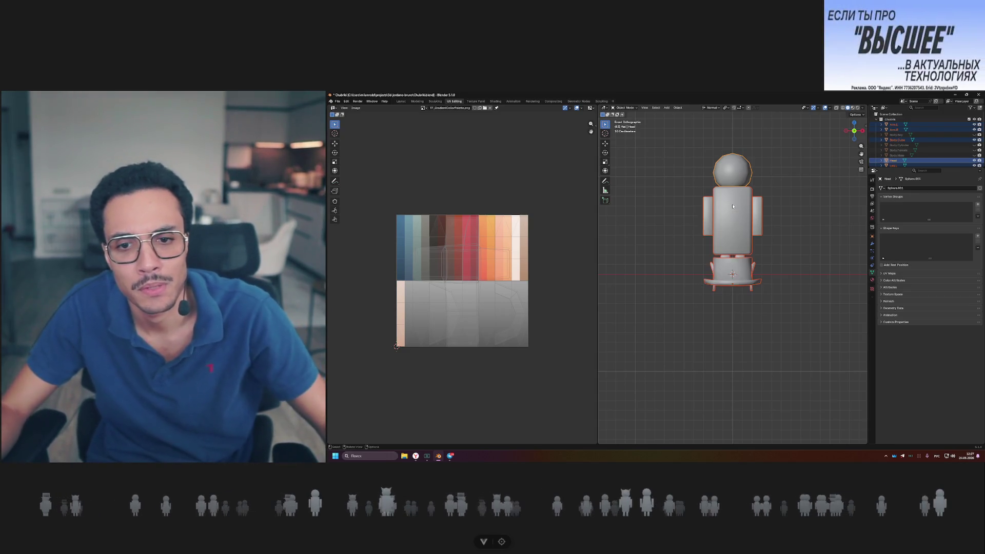
Step: Open and dismiss the Apply and Object menus without applying anything
{"action": "key", "text": "ctrl+a"}
{"action": "key", "text": "Escape"}
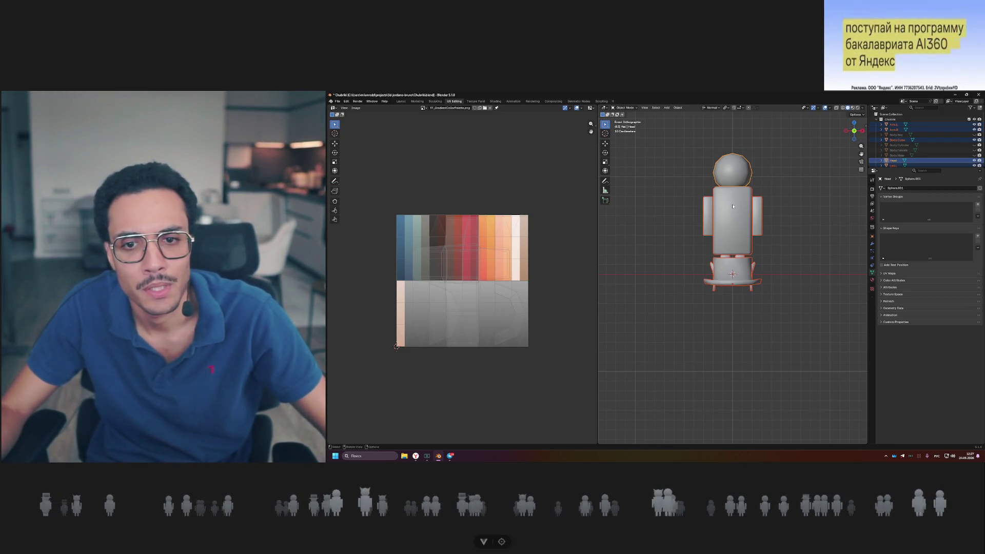
{"action": "key", "text": "ctrl+a"}
{"action": "key", "text": "Escape"}
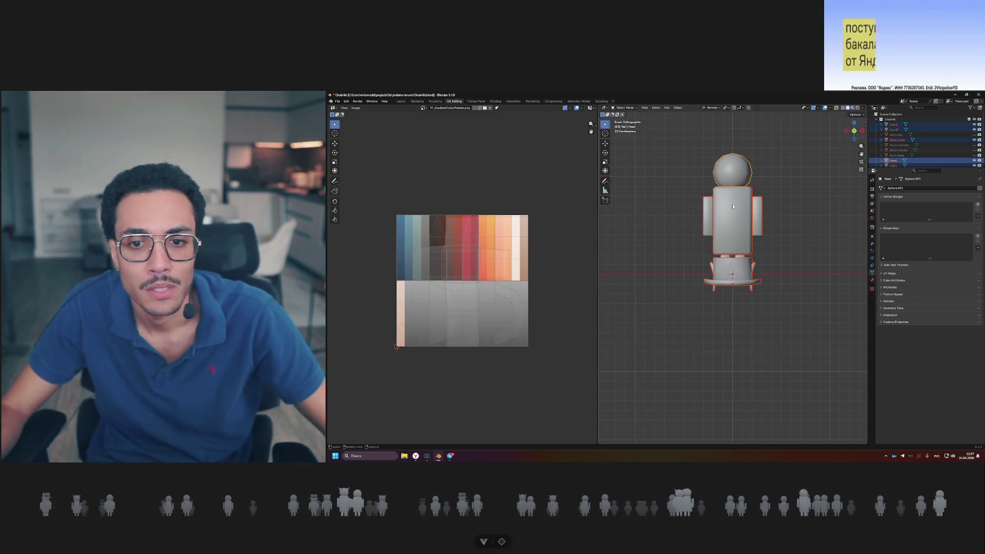
{"action": "right_click", "coordinate": [733, 206]}
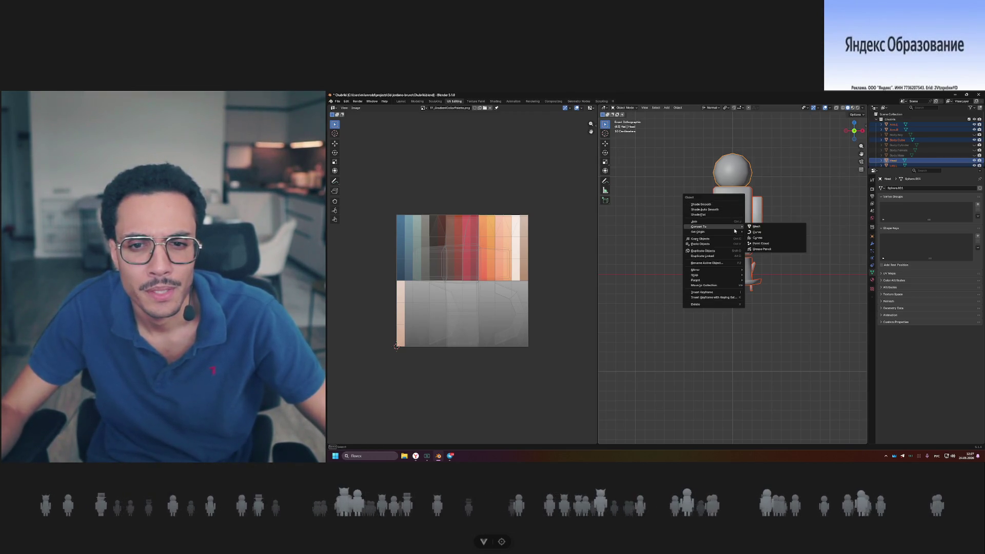
{"action": "left_click", "coordinate": [678, 108]}
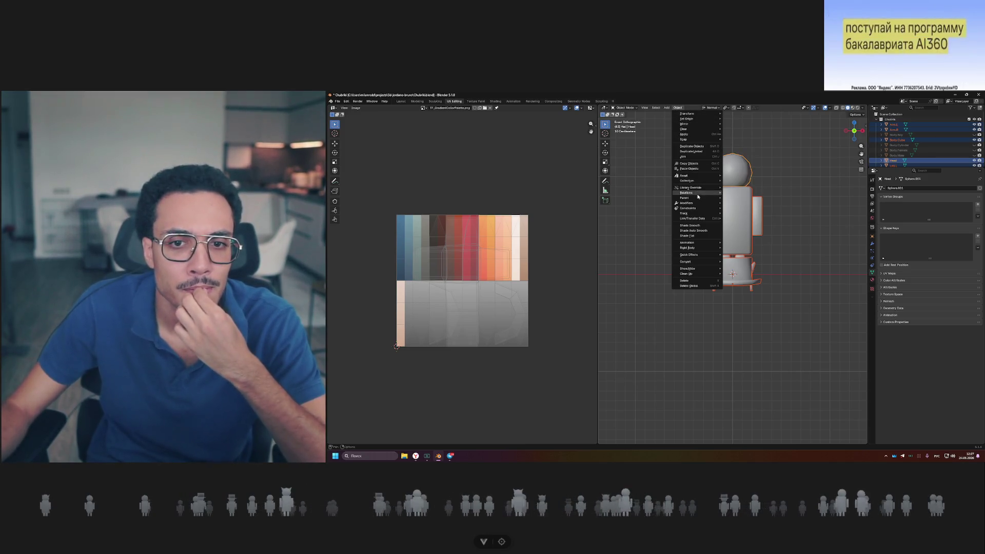
{"action": "mouse_move", "coordinate": [701, 243]}
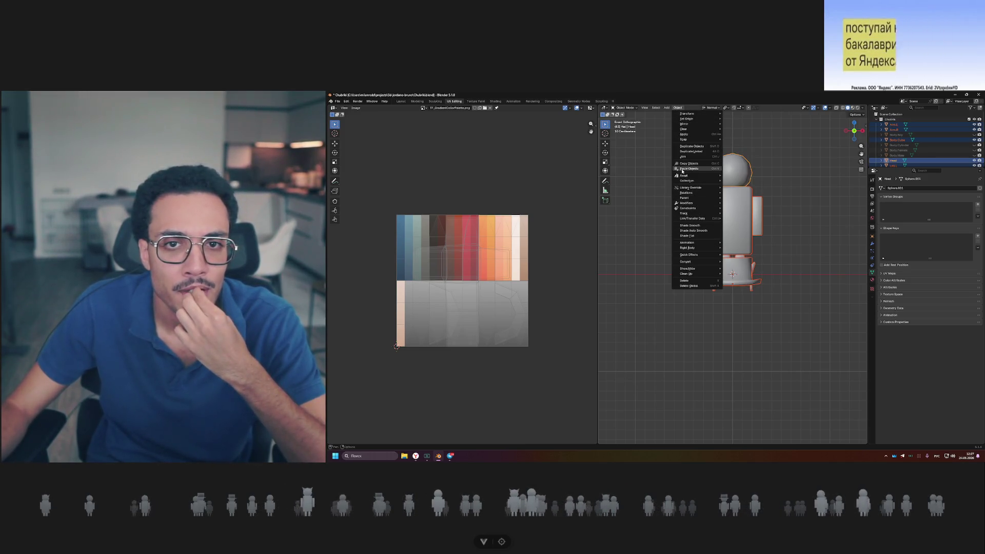
{"action": "key", "text": "Escape"}
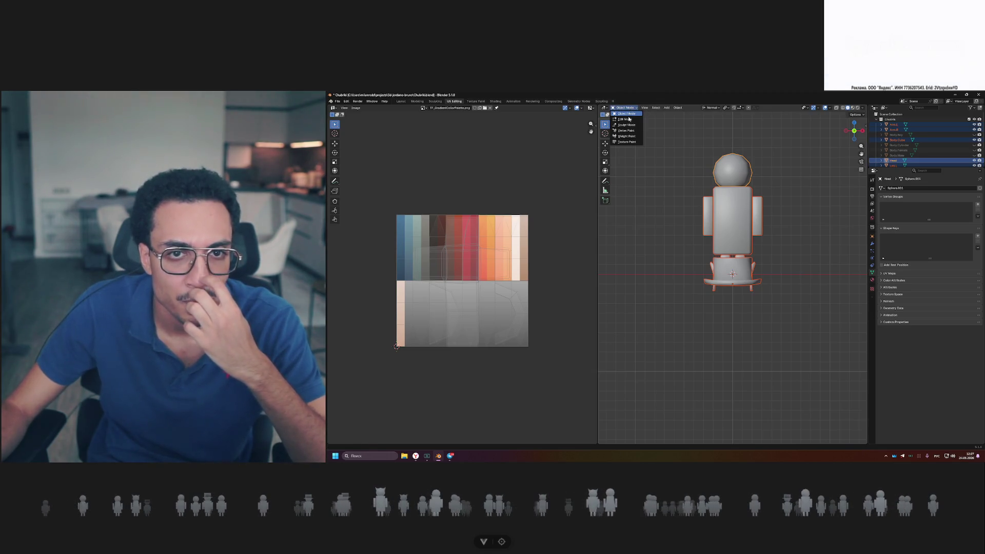
Step: Project all the character's UVs from the front view, then return to Object Mode and deselect
{"action": "left_click", "coordinate": [628, 119]}
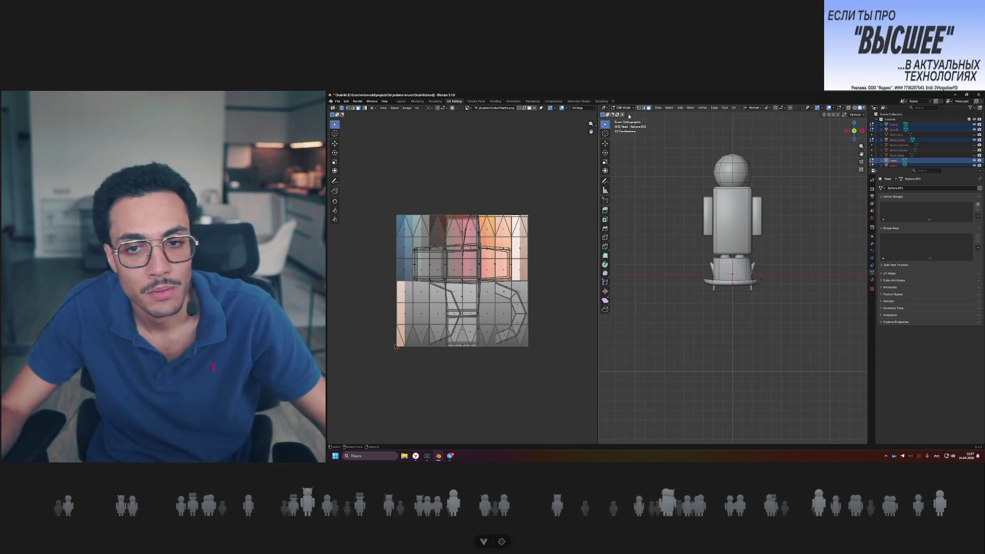
{"action": "key", "text": "a"}
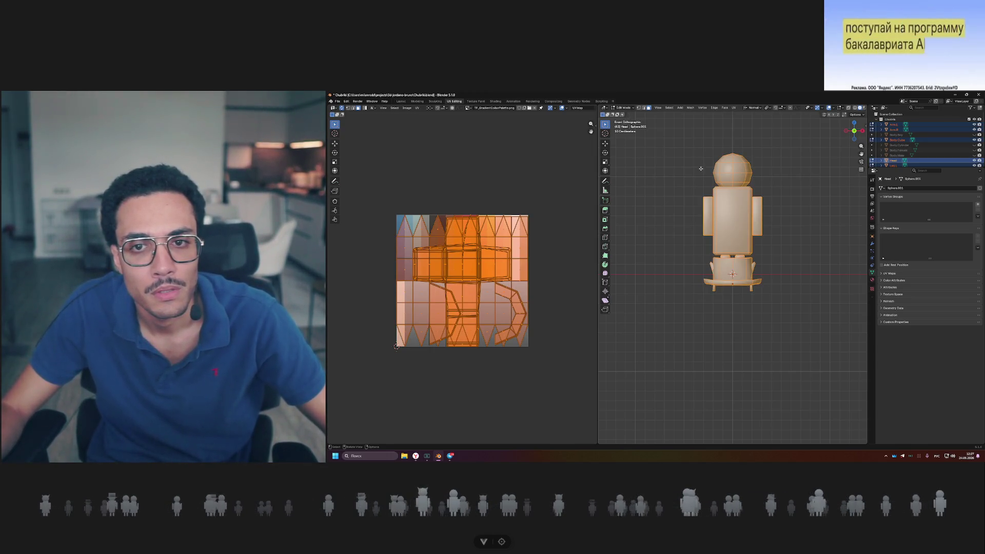
{"action": "left_click", "coordinate": [735, 108]}
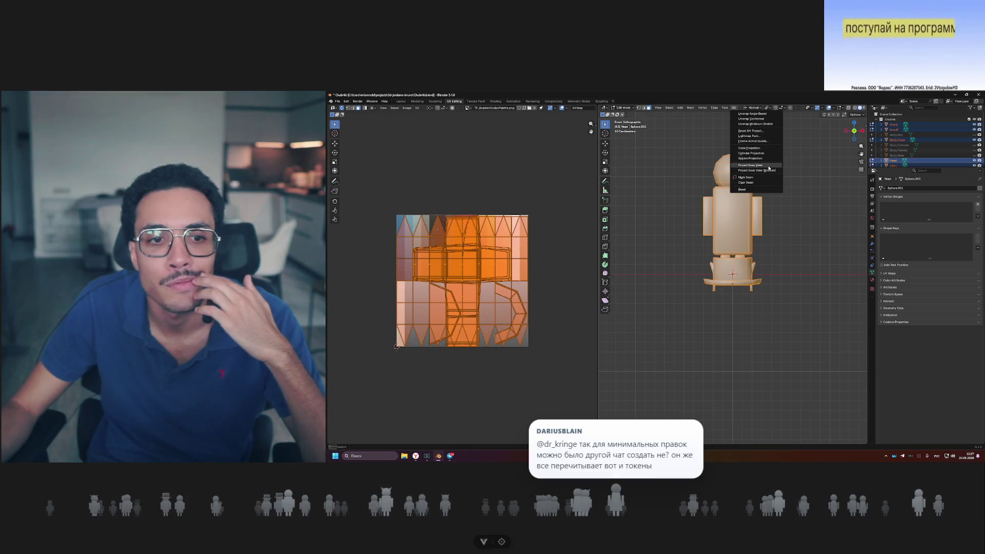
{"action": "left_click", "coordinate": [752, 165]}
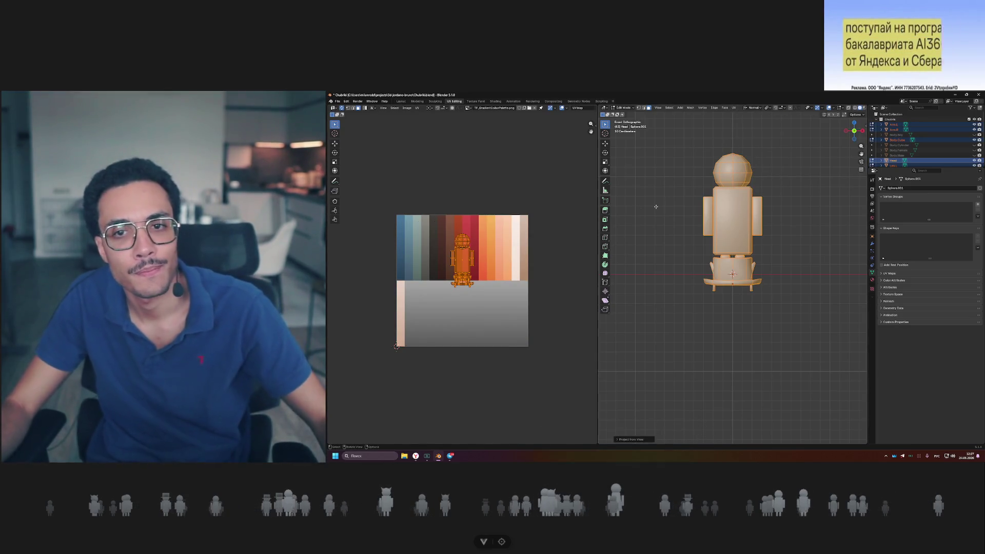
{"action": "key", "text": "Tab"}
{"action": "left_click", "coordinate": [680, 199]}
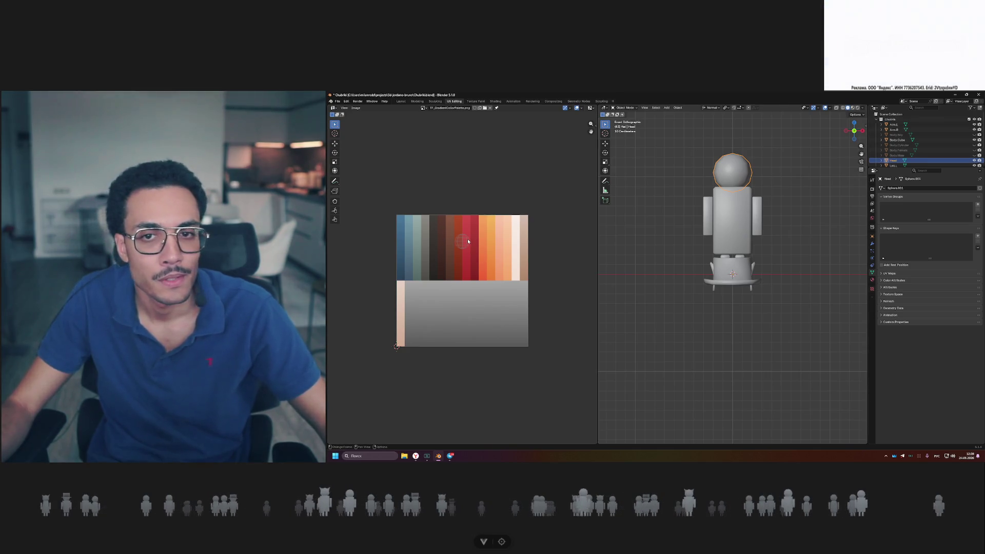
Step: Move the head's UV island onto the palette's red stripes and leave Edit Mode
{"action": "key", "text": "Tab"}
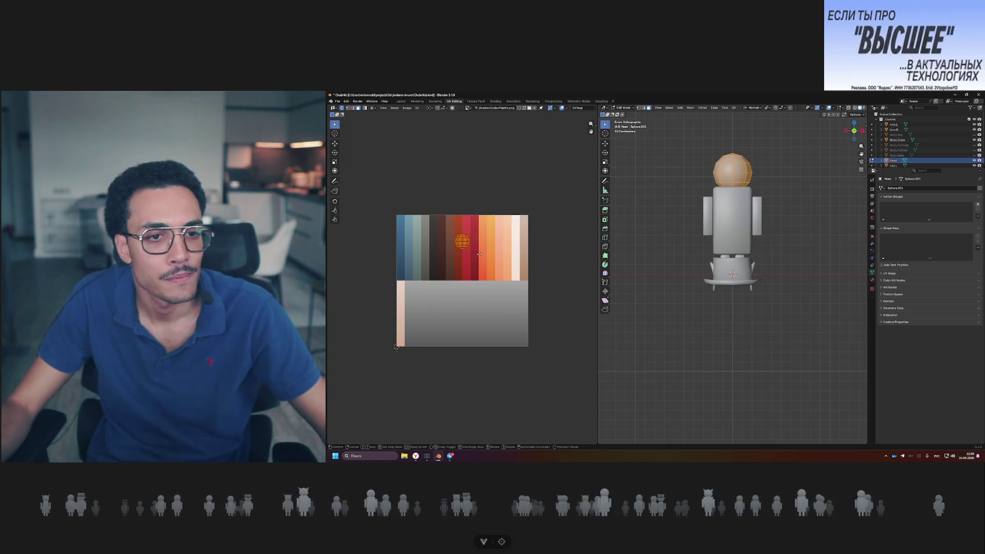
{"action": "key", "text": "g"}
{"action": "left_click", "coordinate": [456, 253]}
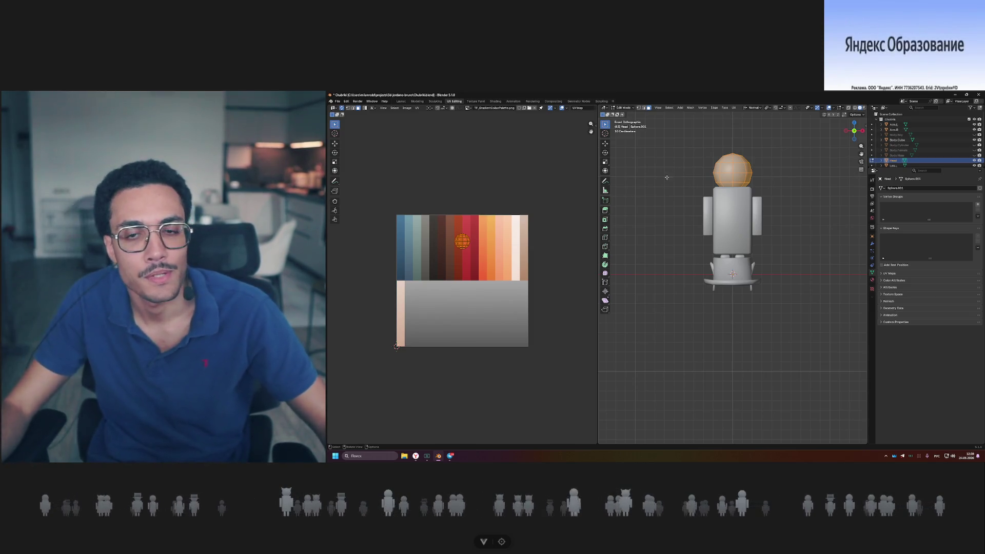
{"action": "key", "text": "Tab"}
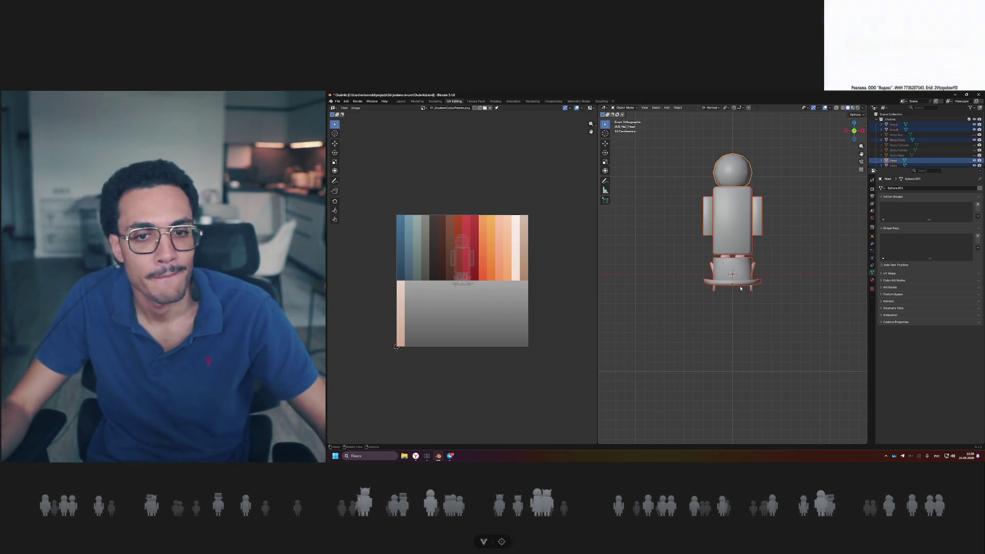
Step: Select all parts, hide the Hat collection, and enter Edit Mode on the rest
{"action": "left_click", "coordinate": [712, 268], "text": "shift"}
{"action": "scroll", "coordinate": [901, 155], "scroll_direction": "down", "scroll_amount": 3}
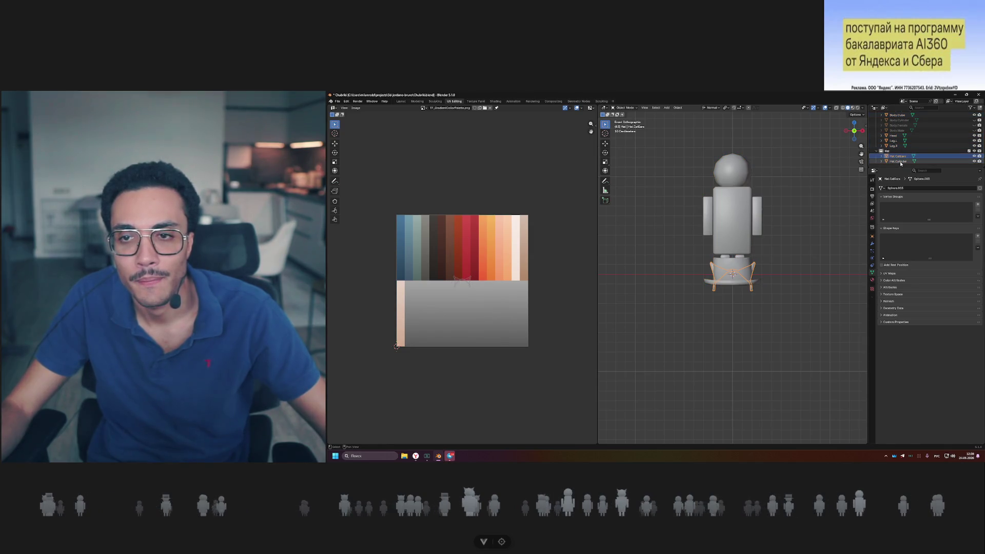
{"action": "key", "text": "a"}
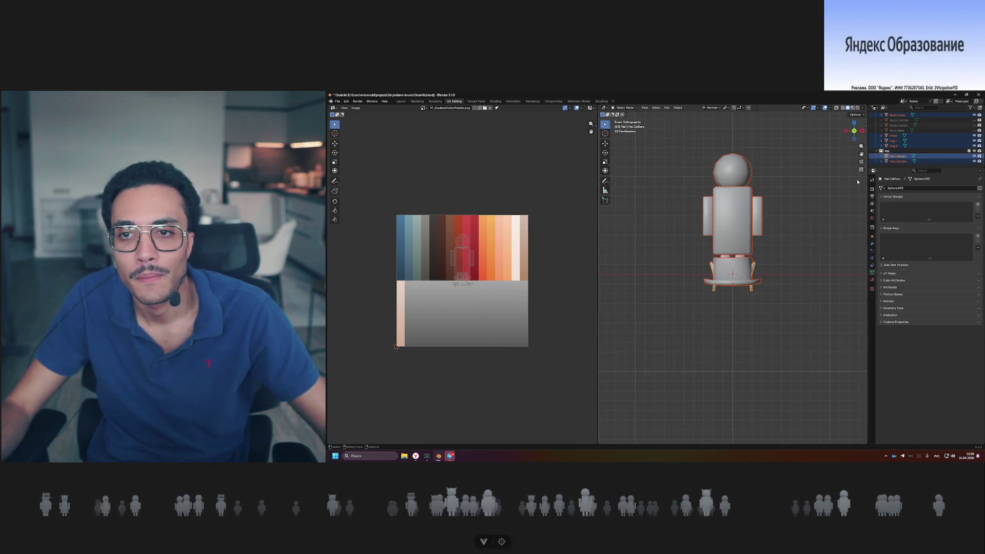
{"action": "scroll", "coordinate": [857, 181], "scroll_direction": "up", "scroll_amount": 2}
{"action": "left_click", "coordinate": [974, 151]}
{"action": "scroll", "coordinate": [775, 214], "scroll_direction": "down", "scroll_amount": 3}
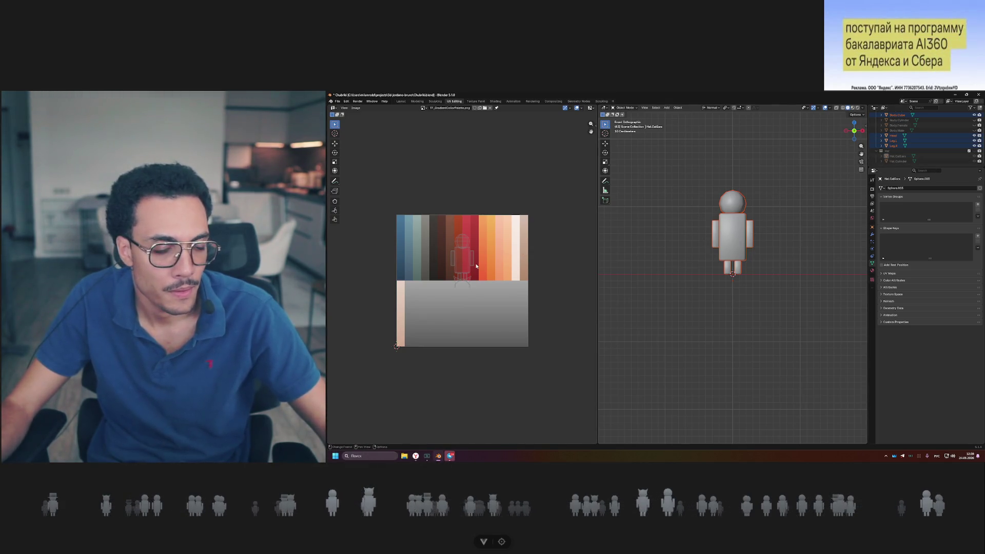
{"action": "key", "text": "Tab"}
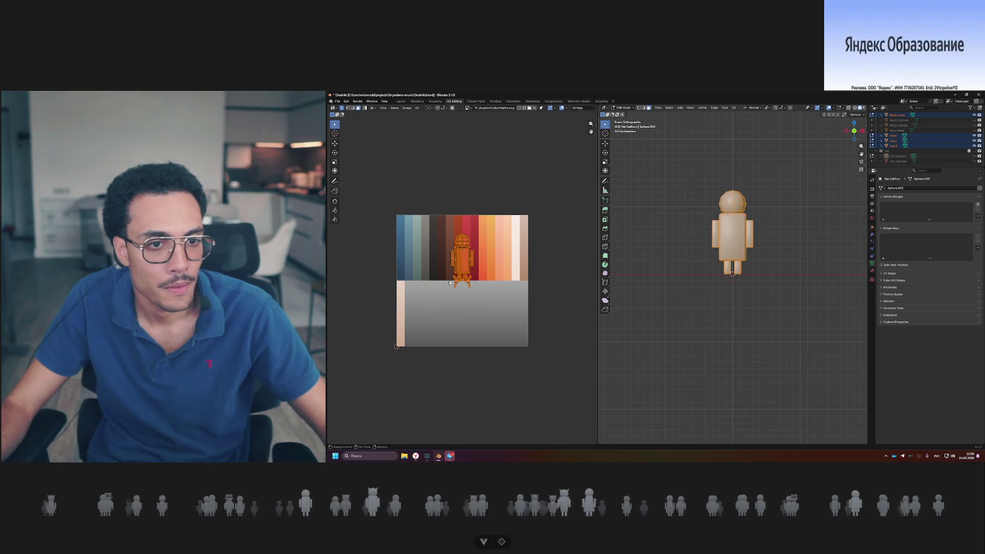
Step: Reposition the character's UV layout over the pale peach stripes near the palette's right edge
{"action": "scroll", "coordinate": [450, 282], "scroll_direction": "up", "scroll_amount": 5}
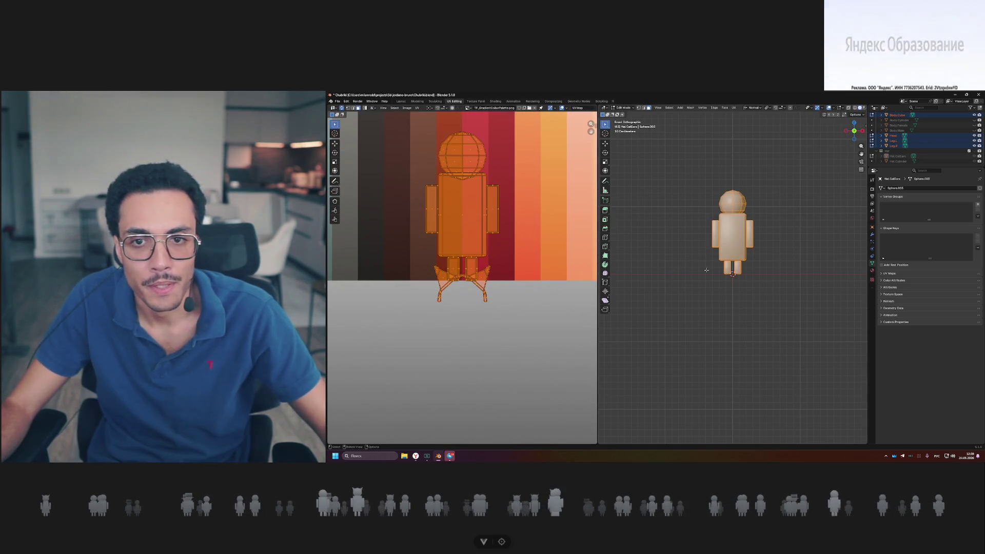
{"action": "key", "text": "Tab"}
{"action": "scroll", "coordinate": [707, 270], "scroll_direction": "up", "scroll_amount": 5}
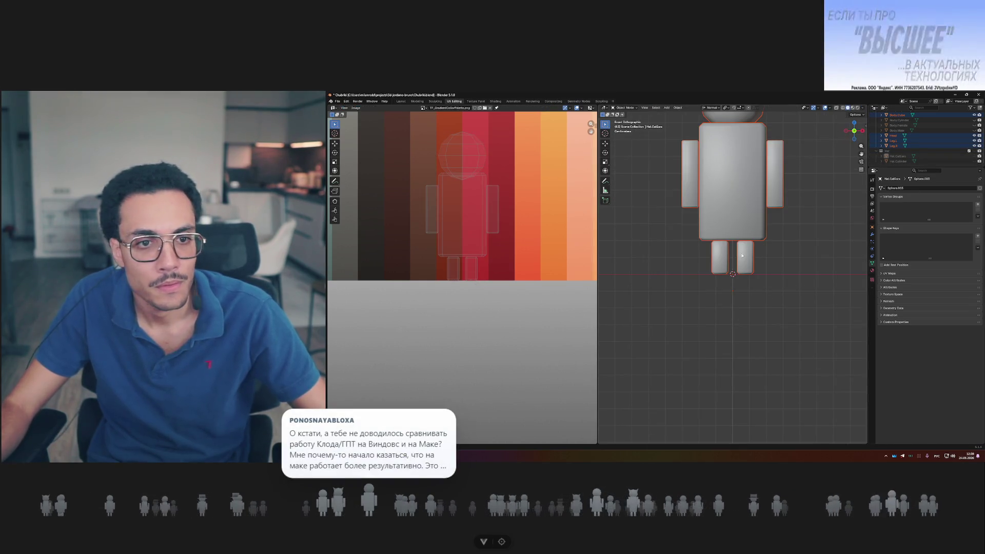
{"action": "scroll", "coordinate": [740, 289], "scroll_direction": "down", "scroll_amount": 4}
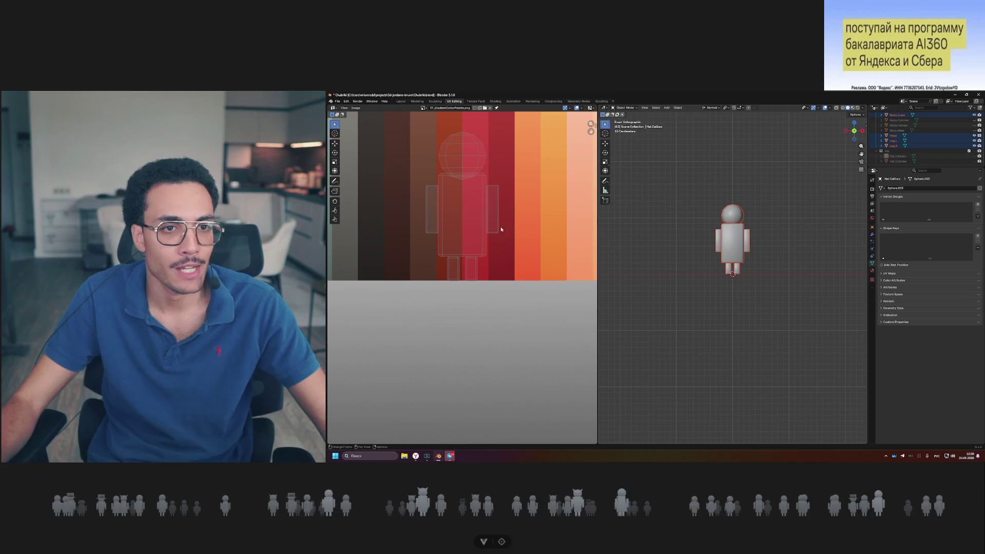
{"action": "scroll", "coordinate": [502, 229], "scroll_direction": "down", "scroll_amount": 4}
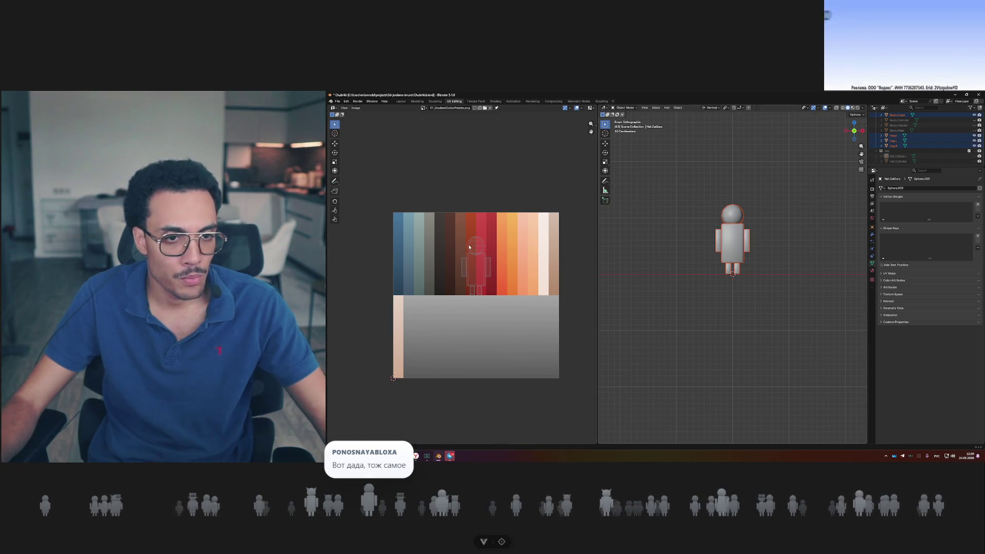
{"action": "key", "text": "Tab"}
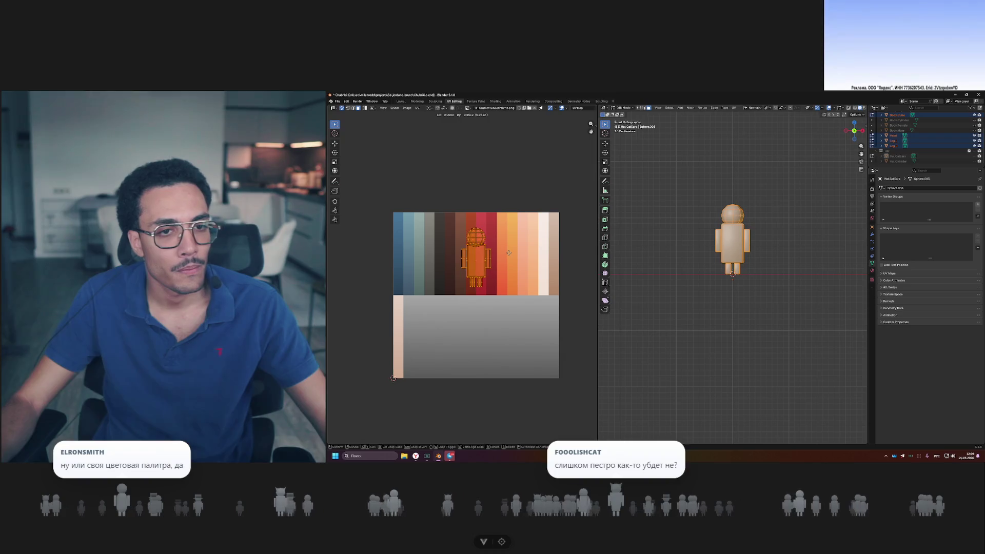
Step: Move the UV island up-left and scale it narrow to fit one peach stripe
{"action": "left_click", "coordinate": [565, 252]}
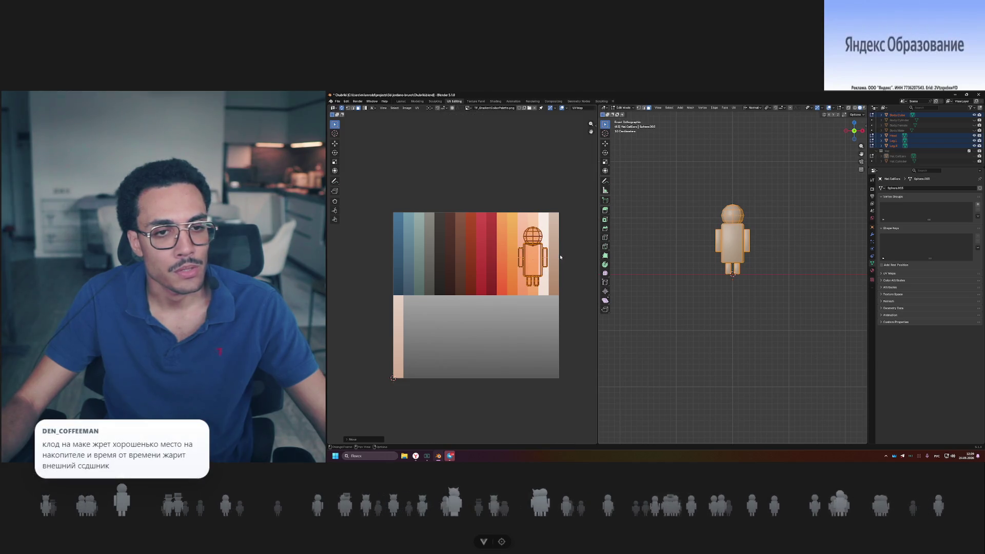
{"action": "scroll", "coordinate": [562, 255], "scroll_direction": "up", "scroll_amount": 3}
{"action": "middle_click_drag", "start_coordinate": [566, 269], "coordinate": [485, 281]}
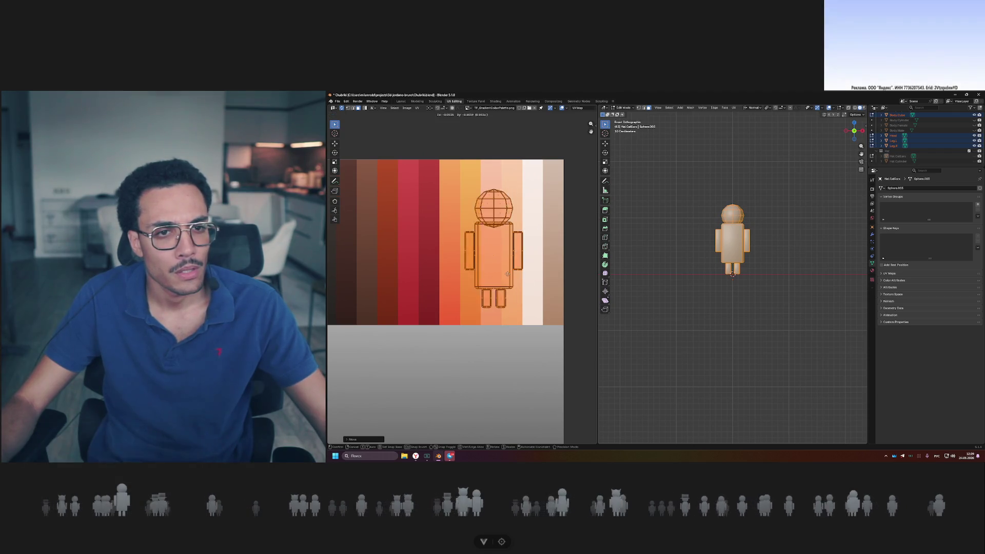
{"action": "key", "text": "g"}
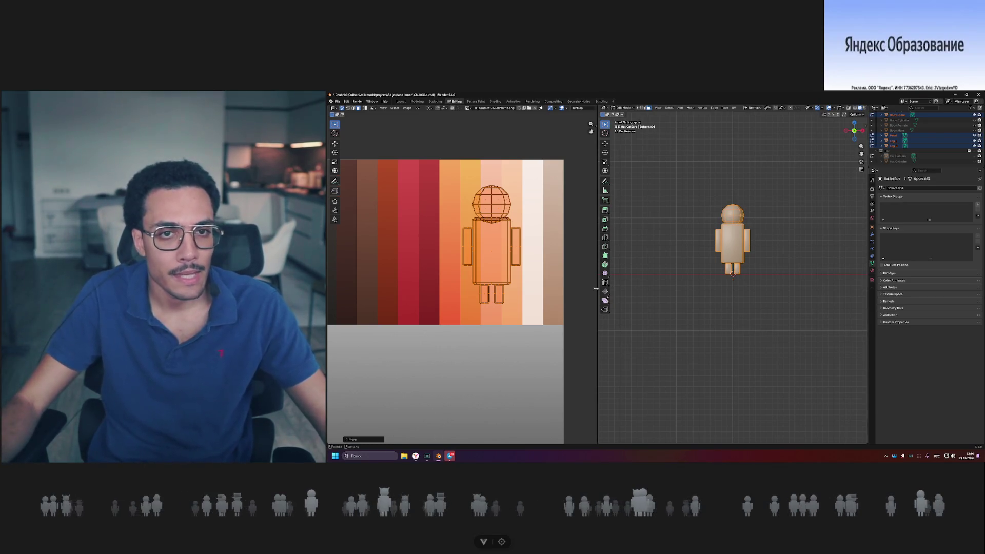
{"action": "key", "text": "s"}
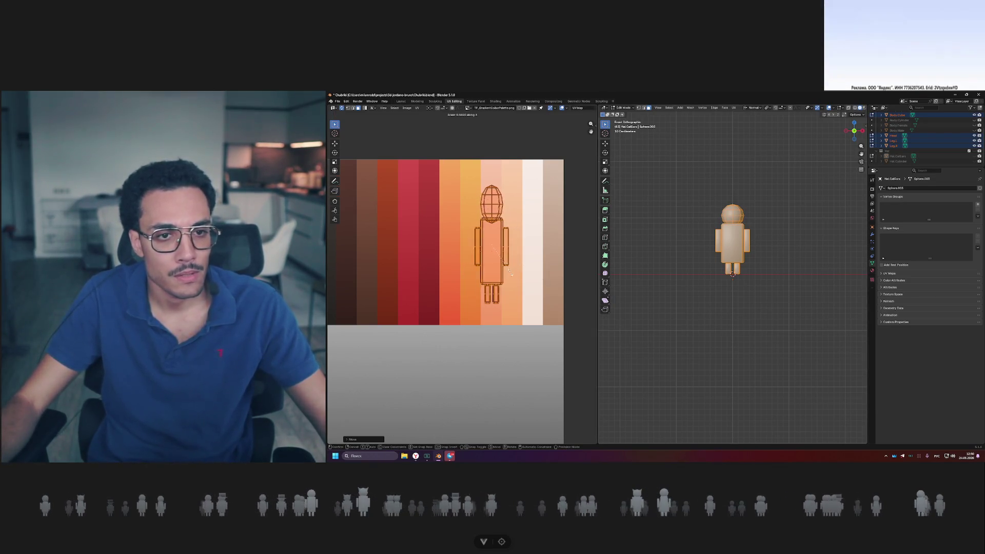
{"action": "left_click", "coordinate": [501, 254]}
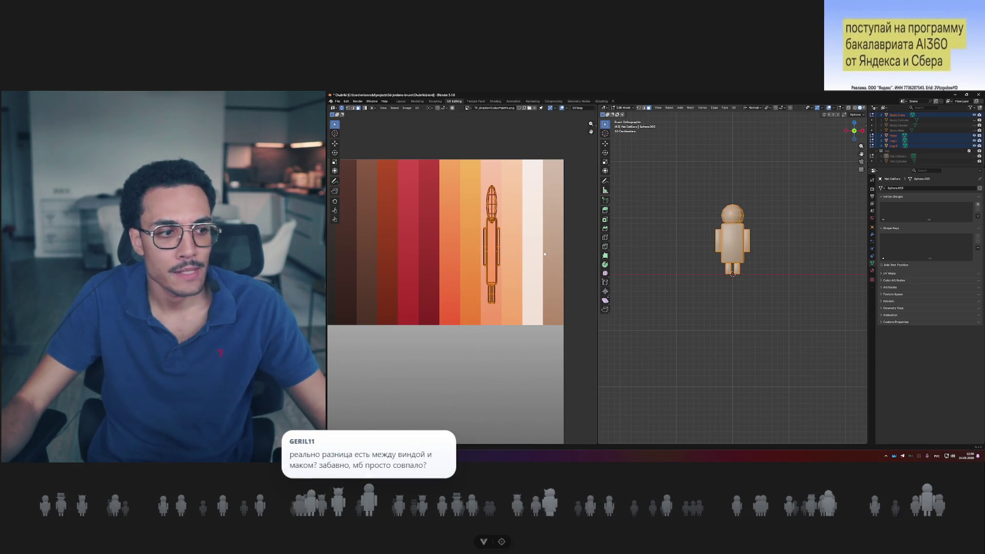
Step: Stretch the UV strip vertically along the stripe and switch to Texture Paint
{"action": "left_click", "coordinate": [546, 271]}
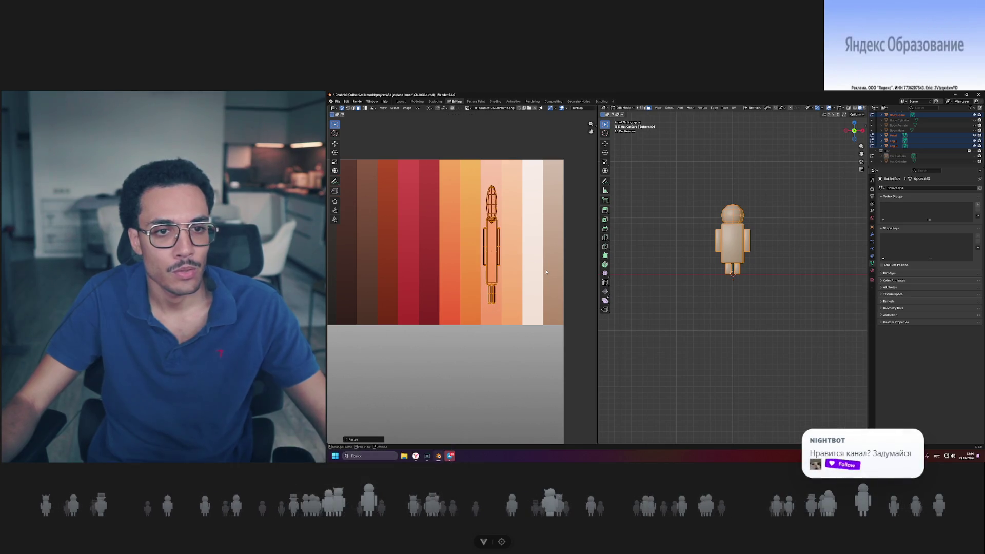
{"action": "key", "text": "y"}
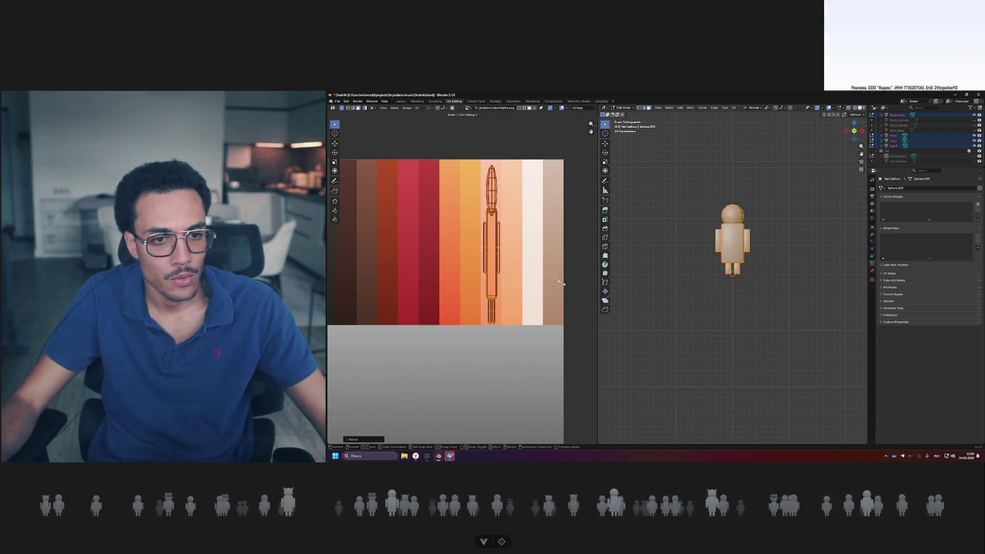
{"action": "left_click", "coordinate": [527, 282]}
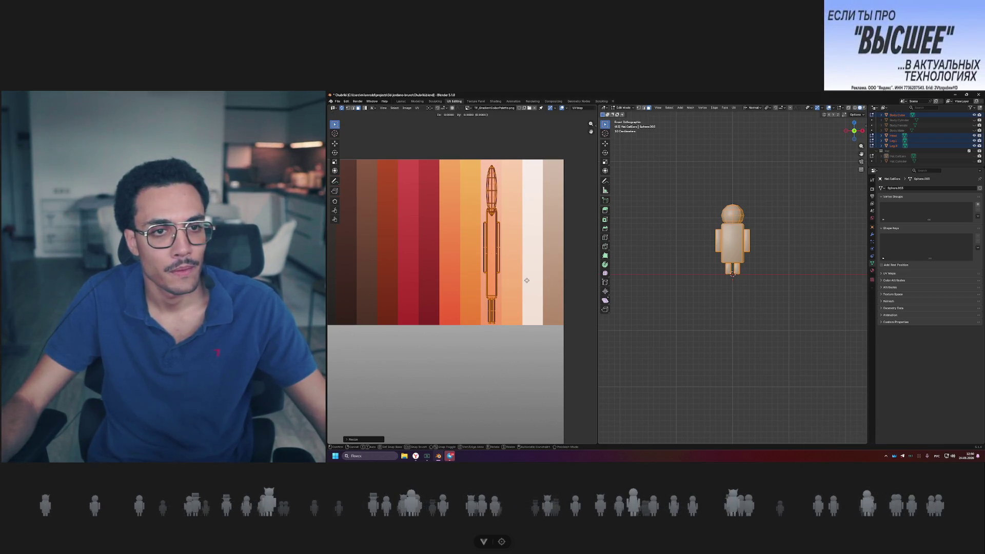
{"action": "left_click", "coordinate": [532, 266]}
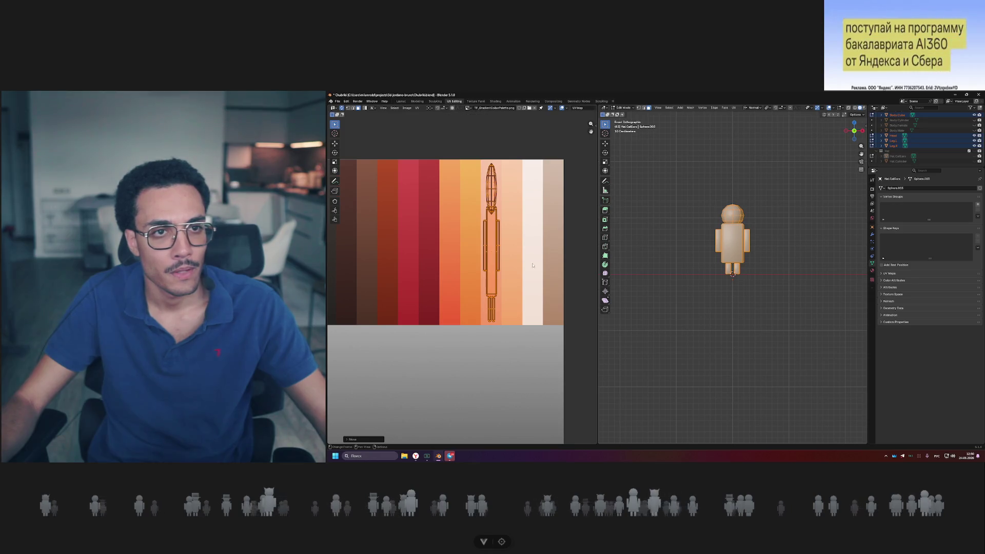
{"action": "left_click", "coordinate": [468, 103]}
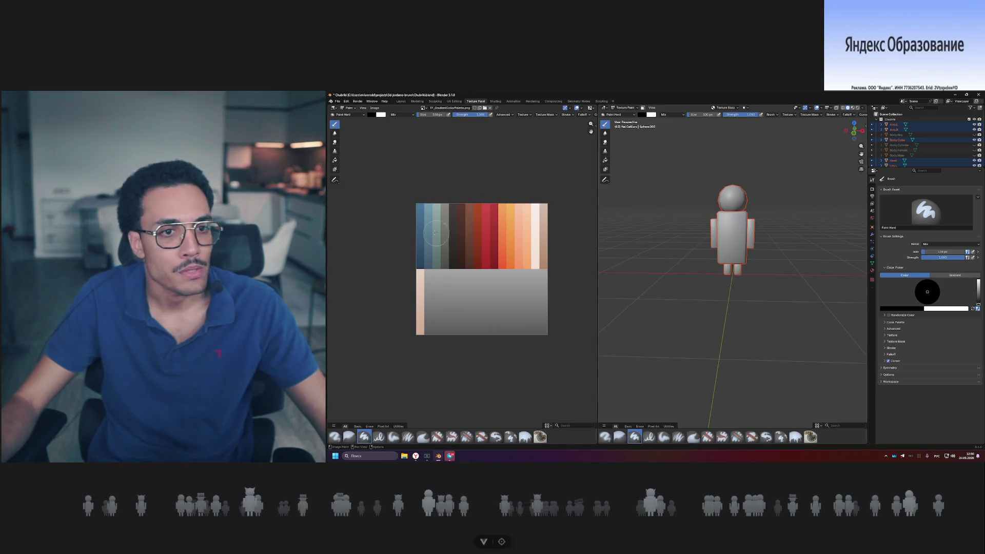
Step: Return to UV Editing and create a new material for the character
{"action": "left_click", "coordinate": [454, 101]}
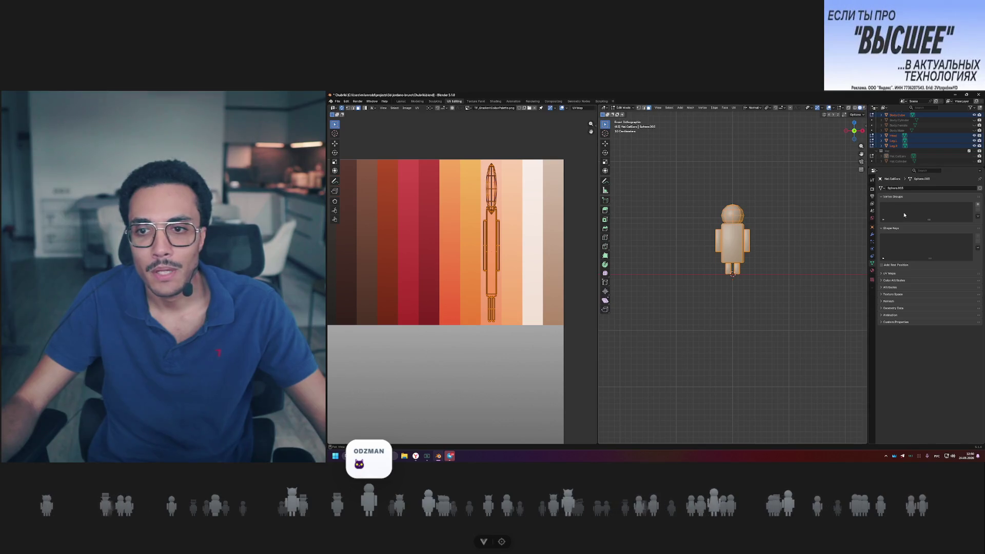
{"action": "key", "text": "ctrl+Tab"}
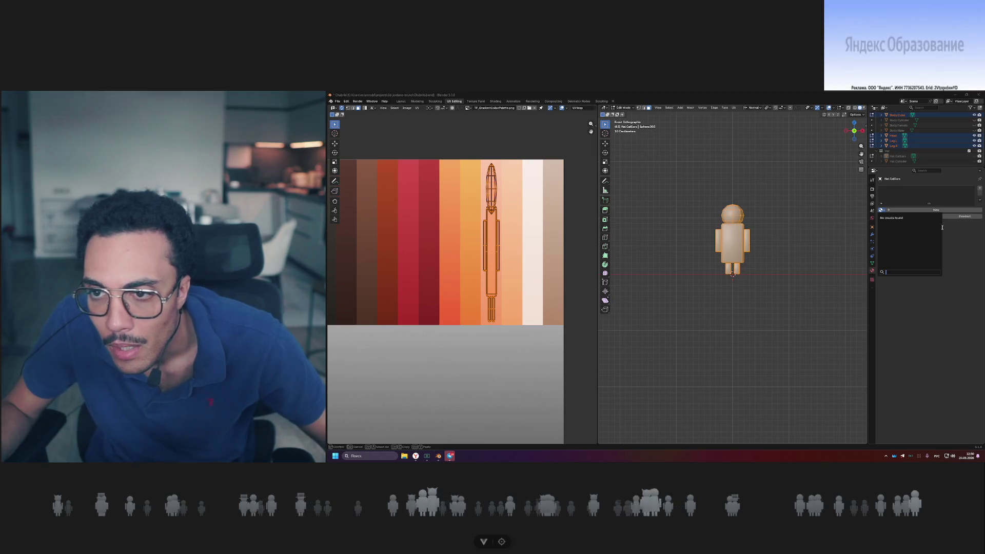
{"action": "left_click", "coordinate": [937, 210]}
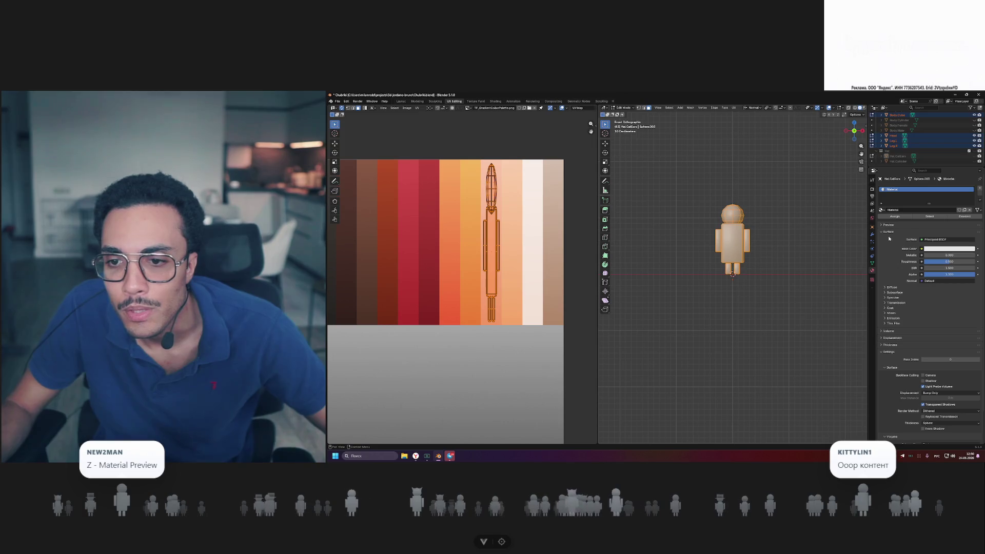
Step: Inspect the new material's surface shader, Preview and Diffuse panels
{"action": "left_click", "coordinate": [936, 239]}
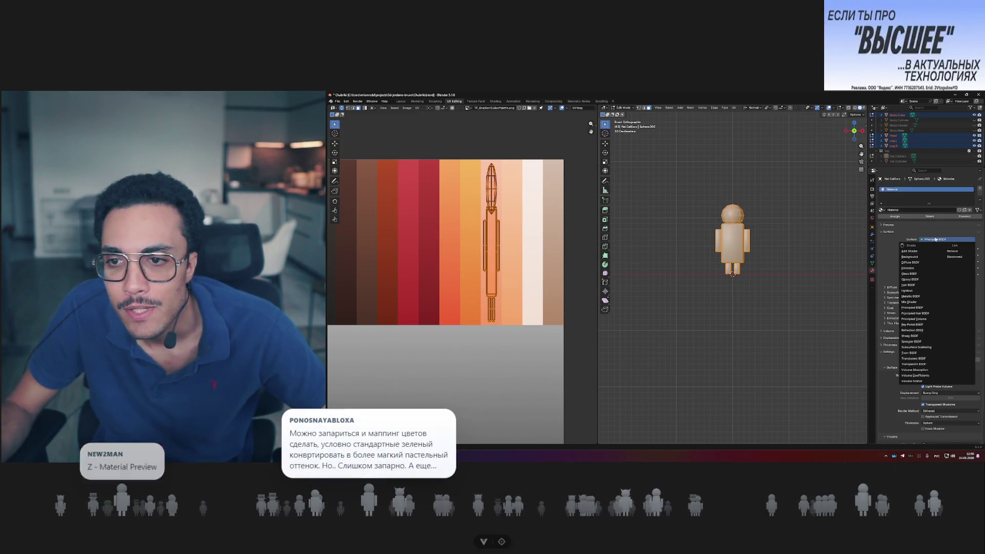
{"action": "left_click", "coordinate": [882, 226]}
{"action": "left_click", "coordinate": [882, 226]}
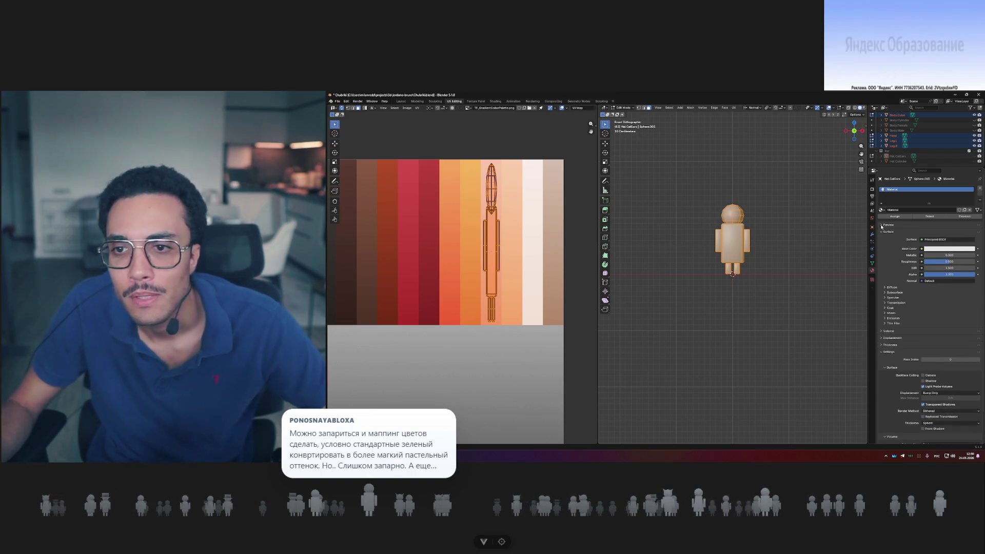
{"action": "left_click", "coordinate": [889, 288]}
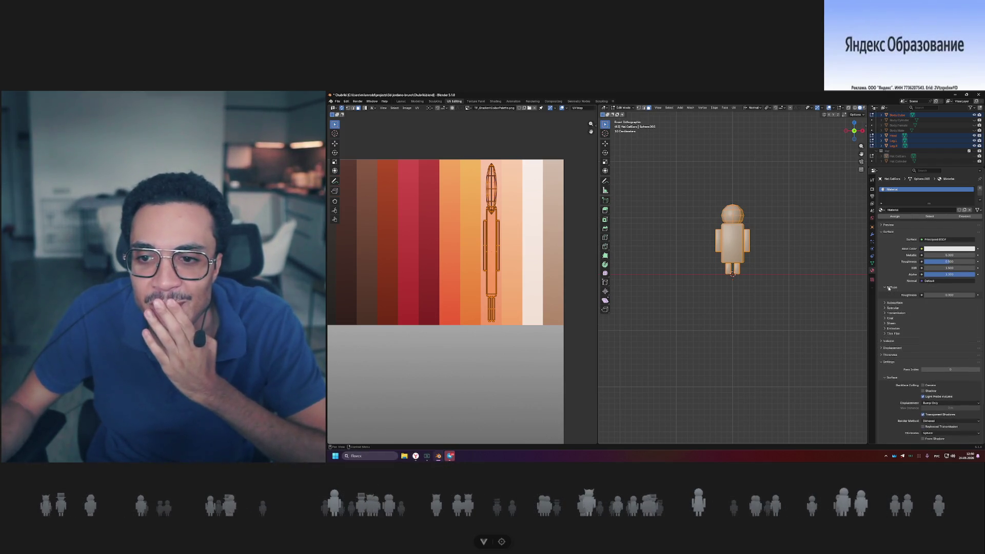
{"action": "left_click", "coordinate": [889, 287]}
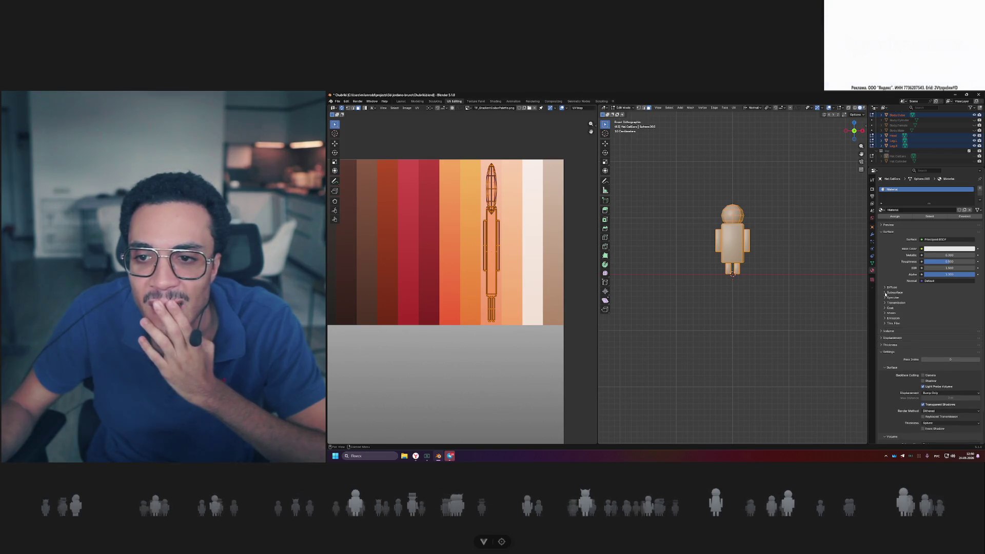
{"action": "scroll", "coordinate": [896, 319], "scroll_direction": "down", "scroll_amount": 2}
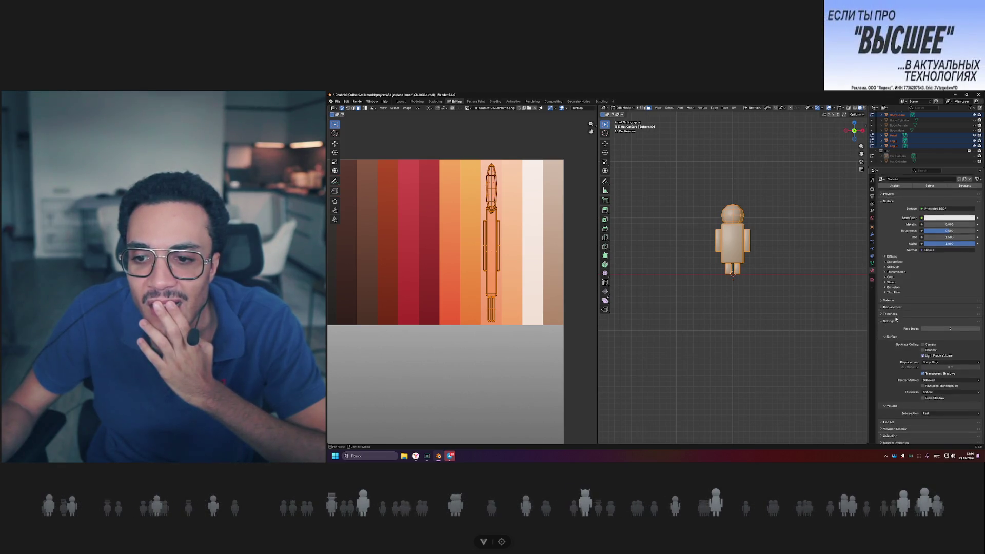
{"action": "scroll", "coordinate": [896, 319], "scroll_direction": "up", "scroll_amount": 2}
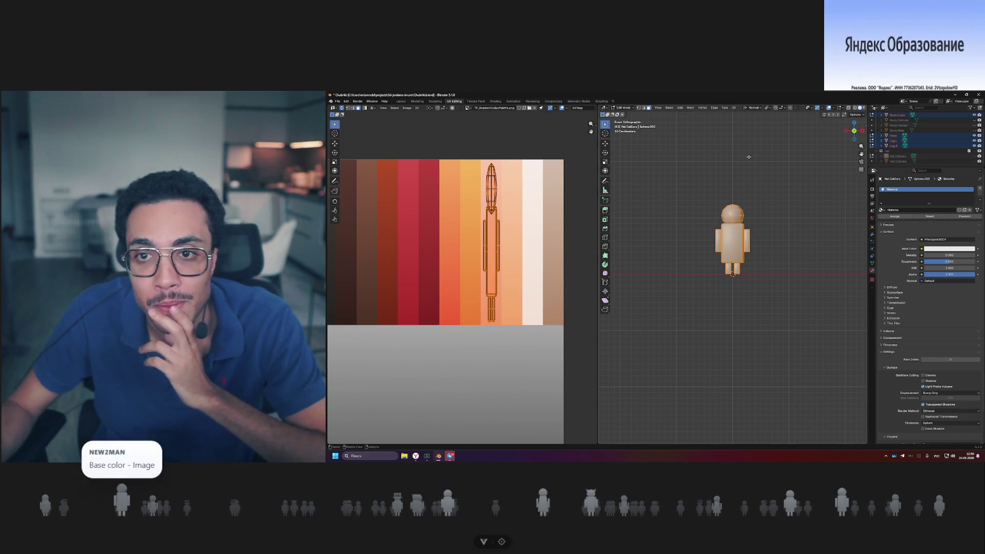
{"action": "scroll", "coordinate": [858, 110], "scroll_direction": "down", "scroll_amount": 2}
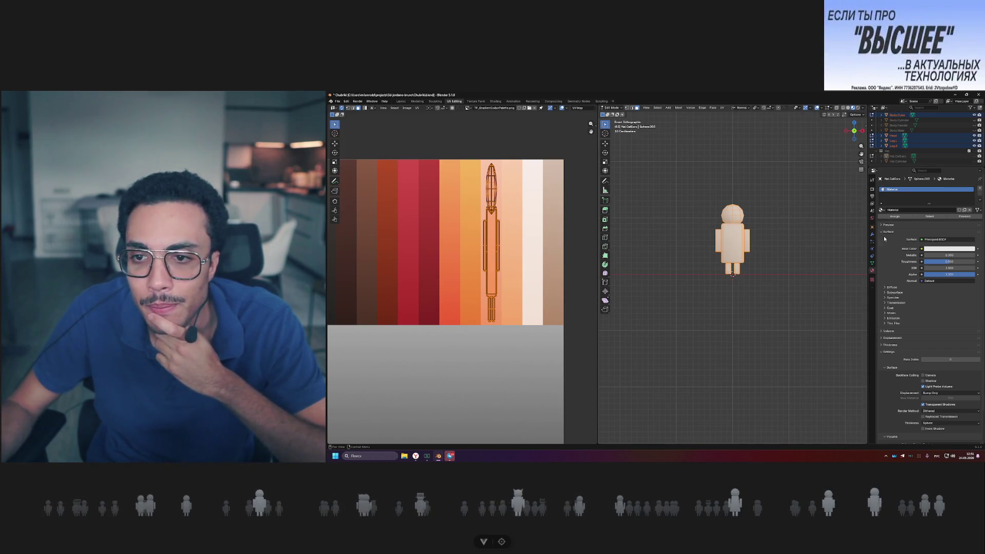
Step: Feed the Base Color from an Image Texture using TF_GradientColorPalette.png
{"action": "left_click", "coordinate": [948, 249]}
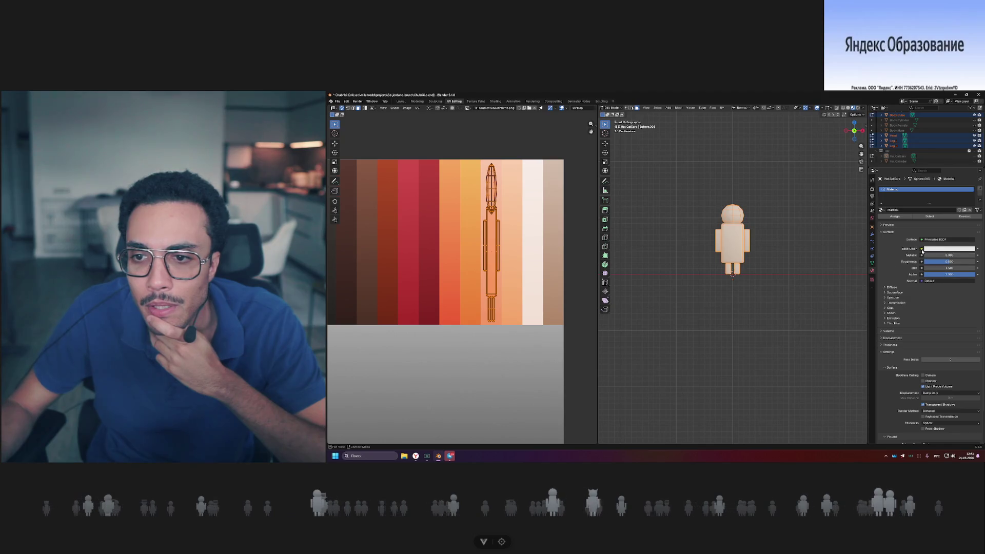
{"action": "left_click", "coordinate": [923, 249]}
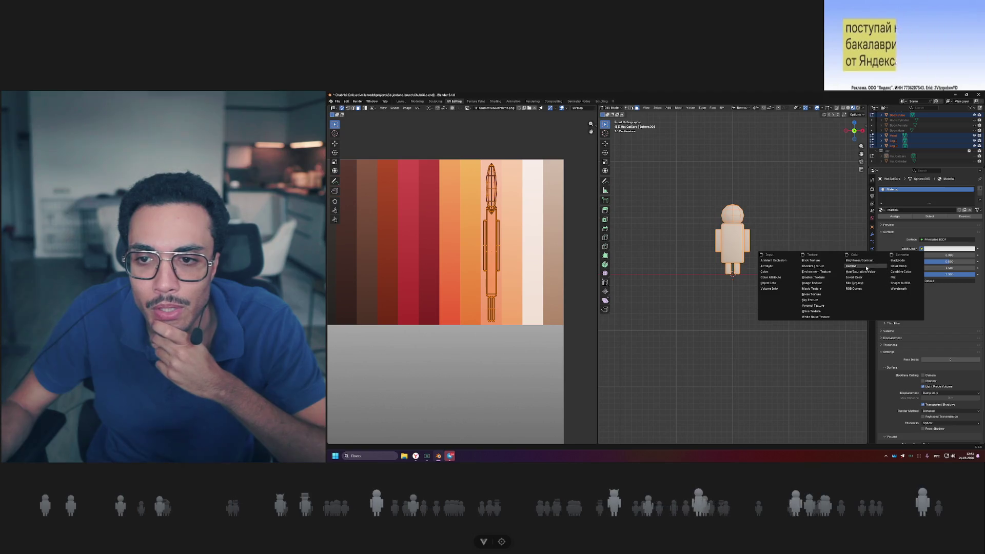
{"action": "left_click", "coordinate": [822, 282]}
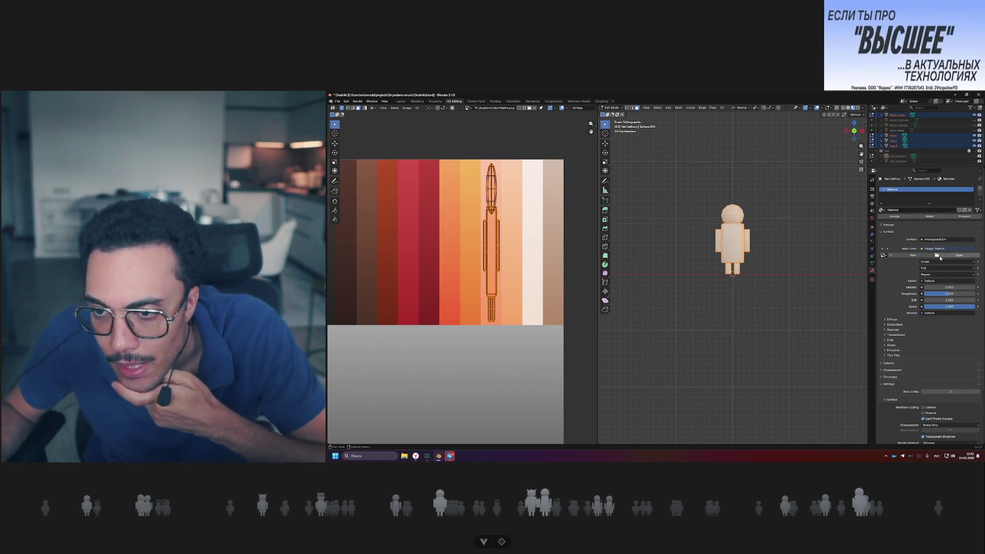
{"action": "left_click", "coordinate": [884, 255]}
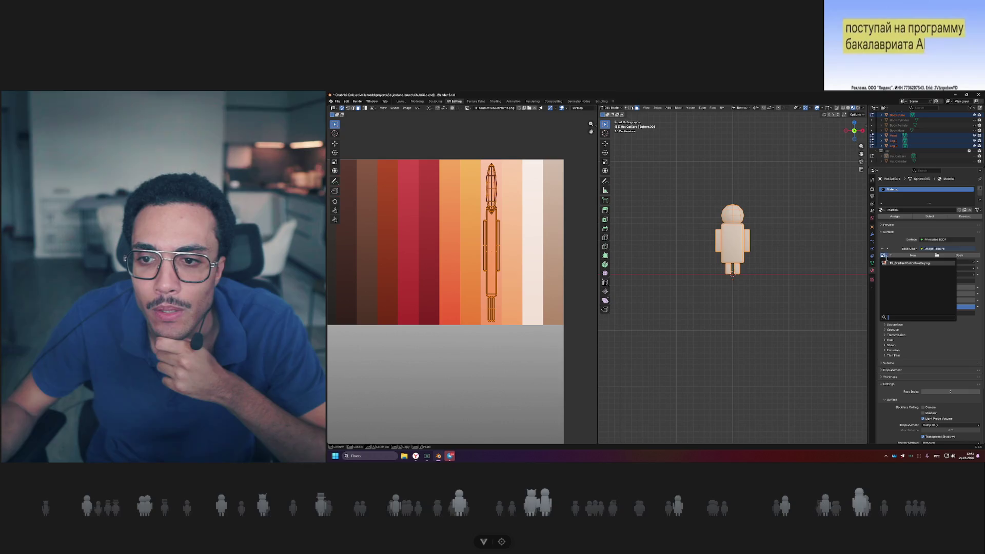
{"action": "left_click", "coordinate": [925, 265]}
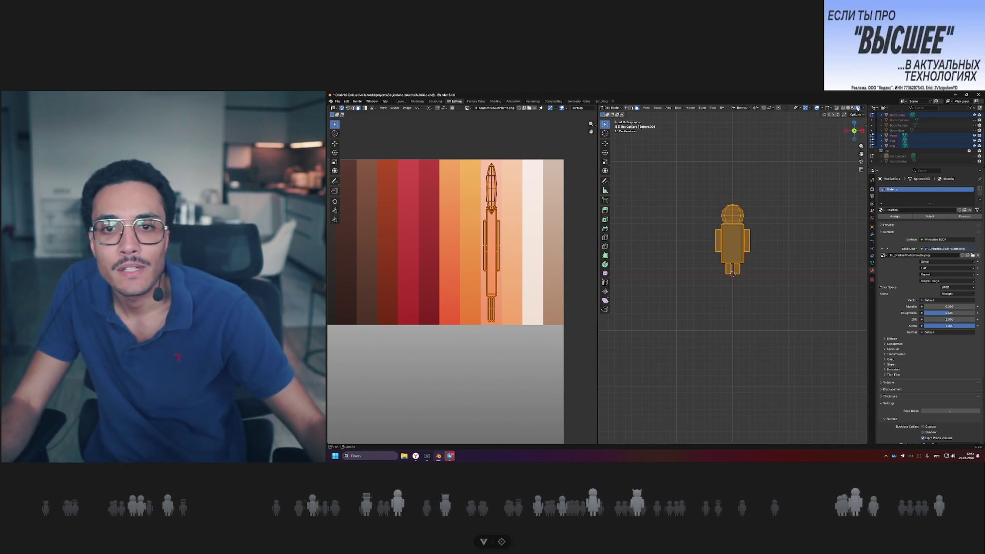
Step: Deselect the mesh, switch to solid shading, and leave Edit Mode to view the textured character
{"action": "left_click", "coordinate": [799, 175]}
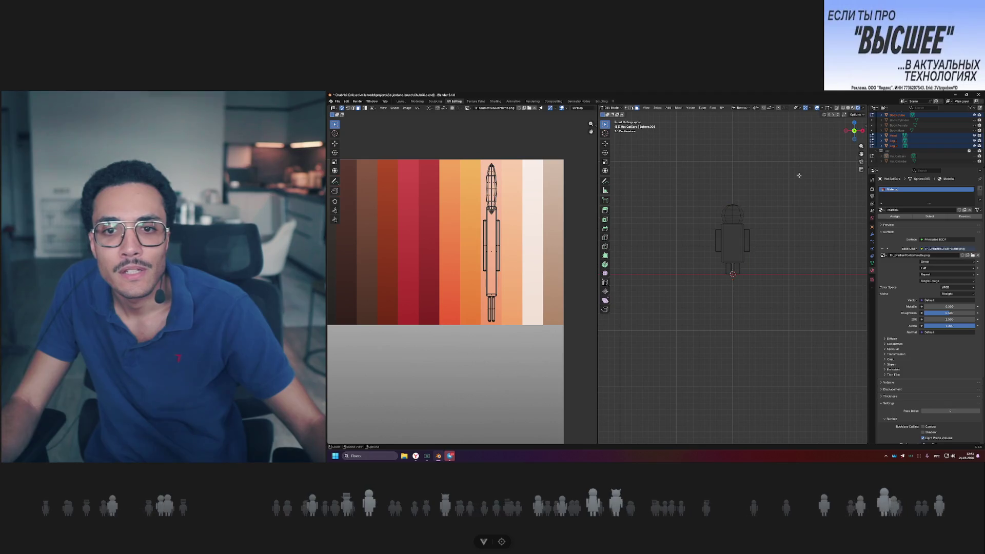
{"action": "left_click", "coordinate": [848, 108]}
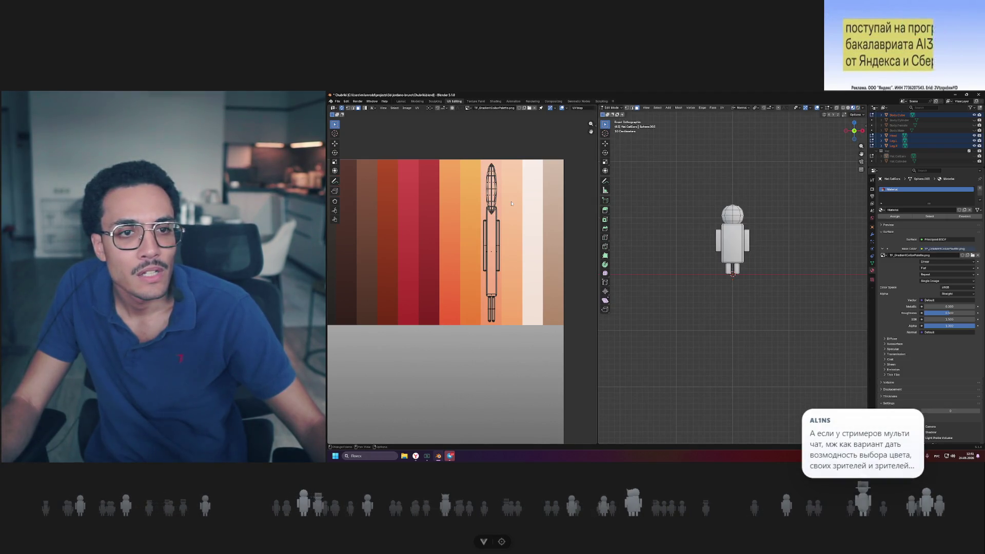
{"action": "key", "text": "Tab"}
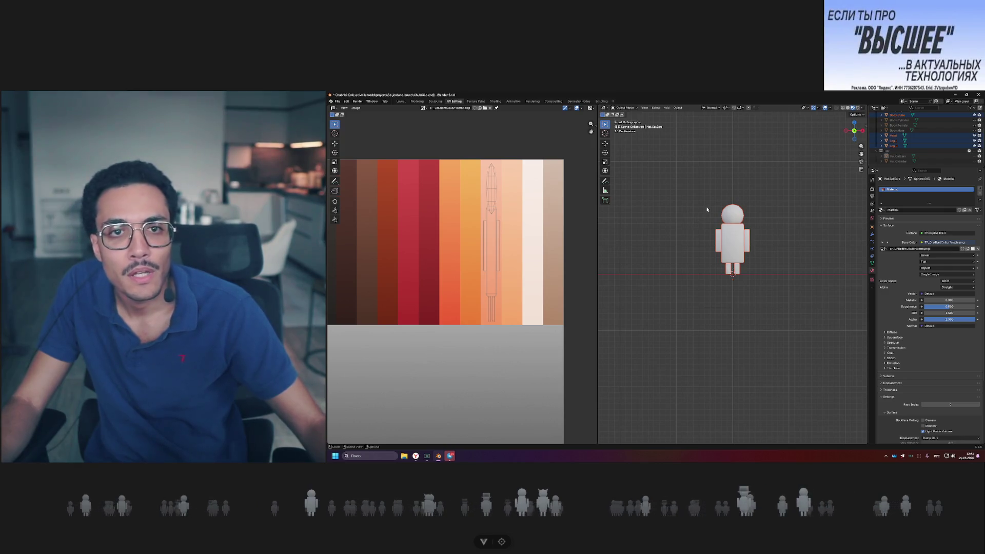
{"action": "left_click", "coordinate": [496, 101]}
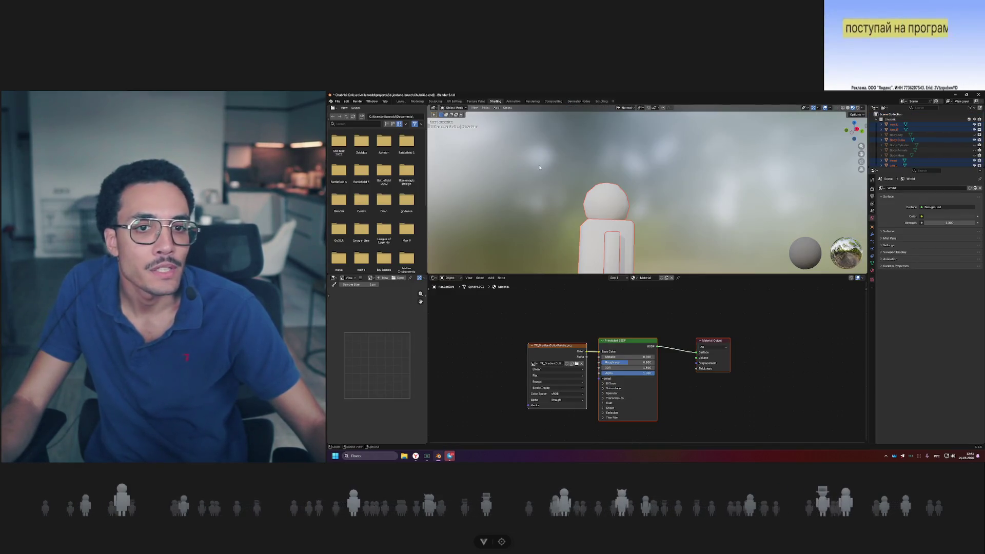
{"action": "key", "text": "z"}
{"action": "mouse_move", "coordinate": [694, 227]}
{"action": "middle_mouse_down"}
{"action": "mouse_move", "coordinate": [680, 183]}
{"action": "mouse_move", "coordinate": [690, 181]}
{"action": "mouse_move", "coordinate": [642, 183]}
{"action": "mouse_move", "coordinate": [677, 185]}
{"action": "middle_mouse_up"}
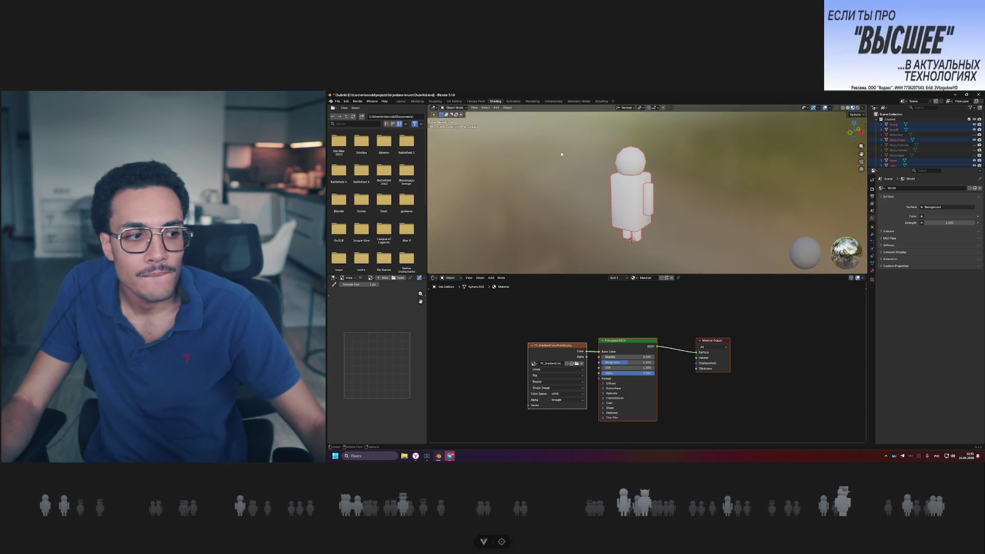
{"action": "left_click", "coordinate": [455, 102]}
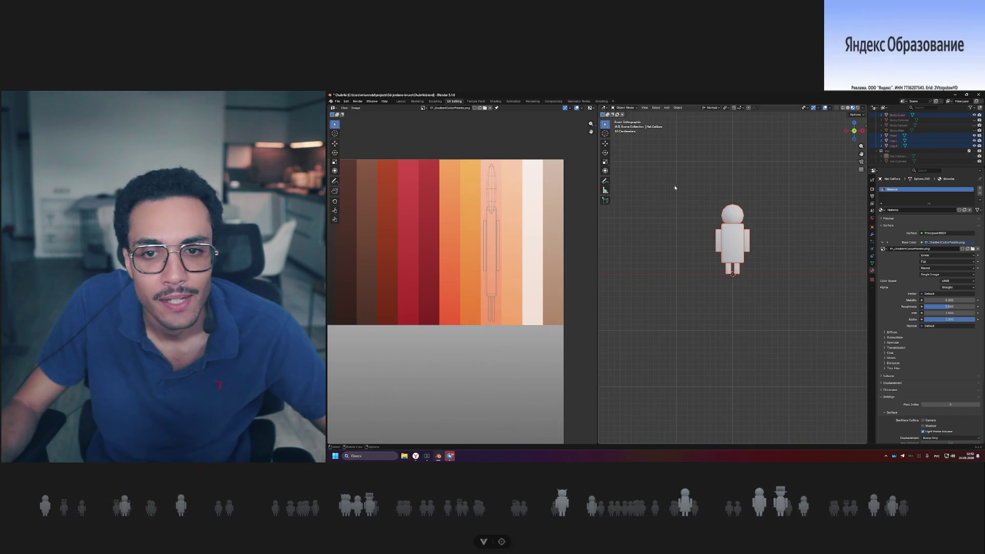
Step: Assign the existing palette material to the character's head
{"action": "left_click", "coordinate": [737, 212]}
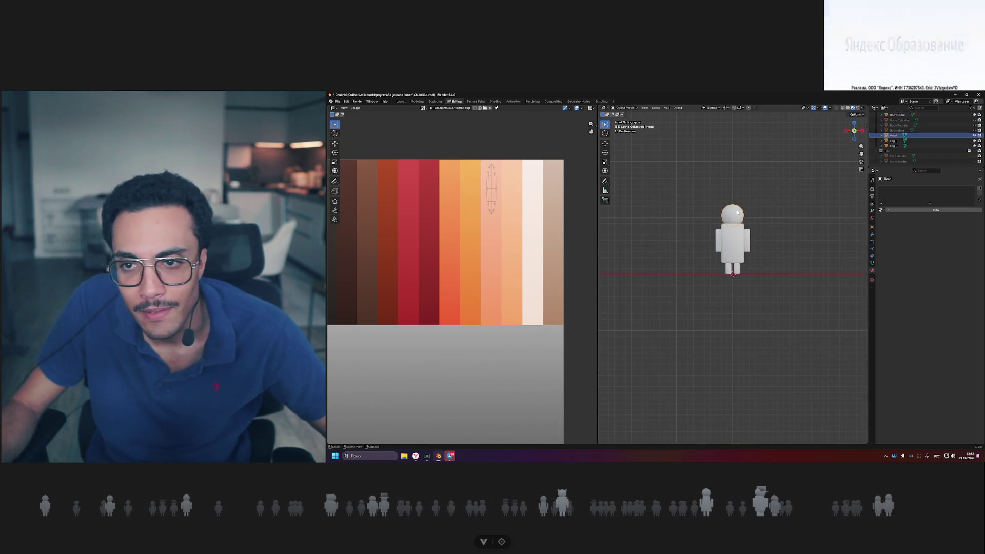
{"action": "left_click", "coordinate": [719, 241]}
{"action": "left_click", "coordinate": [732, 213]}
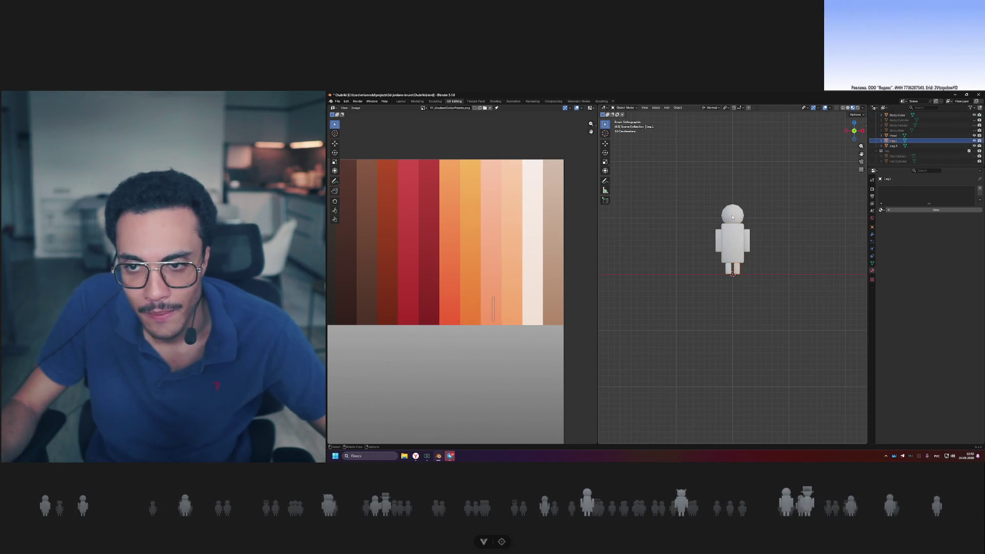
{"action": "left_click", "coordinate": [884, 211]}
{"action": "left_click", "coordinate": [903, 226]}
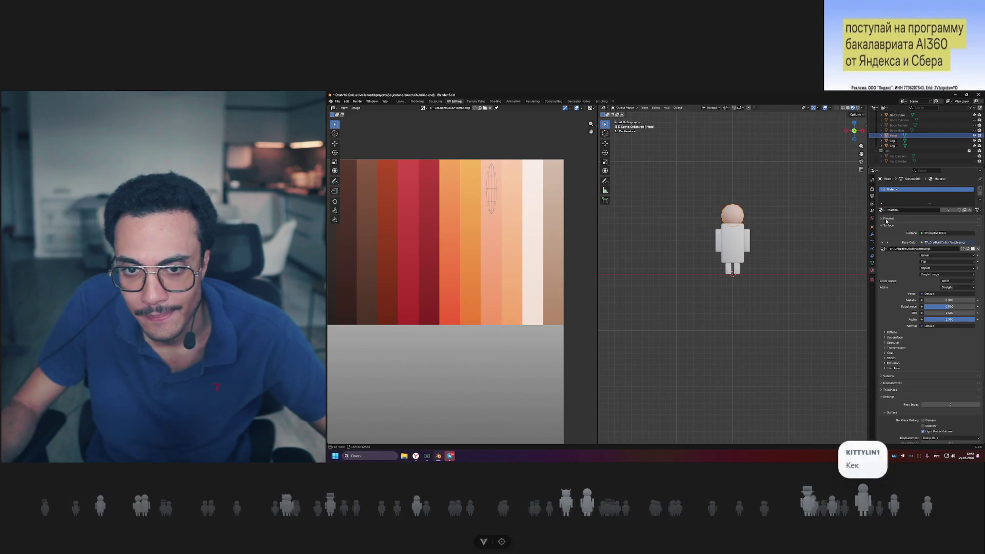
Step: Apply the palette material to the body and the right arm
{"action": "left_click", "coordinate": [721, 236]}
{"action": "left_click_drag", "start_coordinate": [699, 223], "coordinate": [752, 280]}
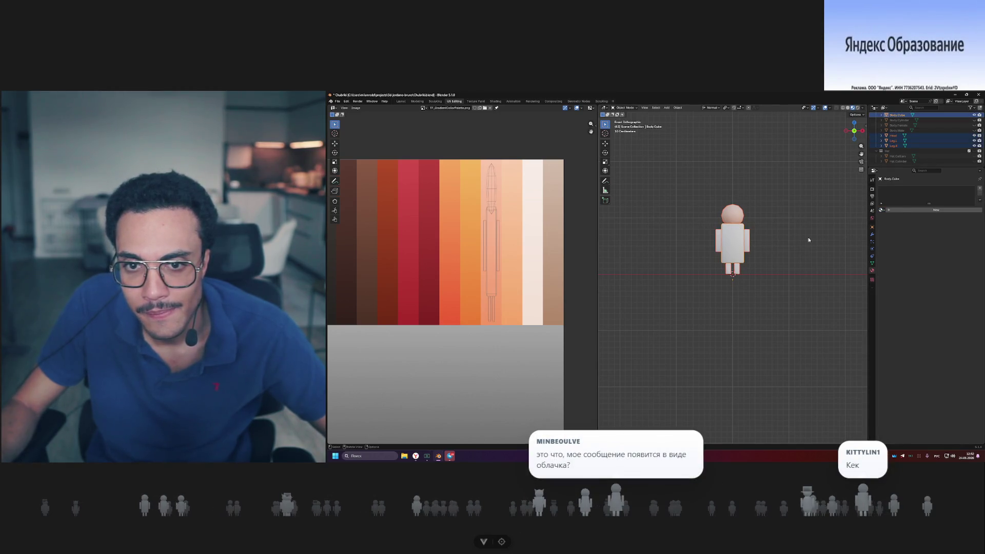
{"action": "left_click", "coordinate": [883, 210]}
{"action": "left_click", "coordinate": [886, 218]}
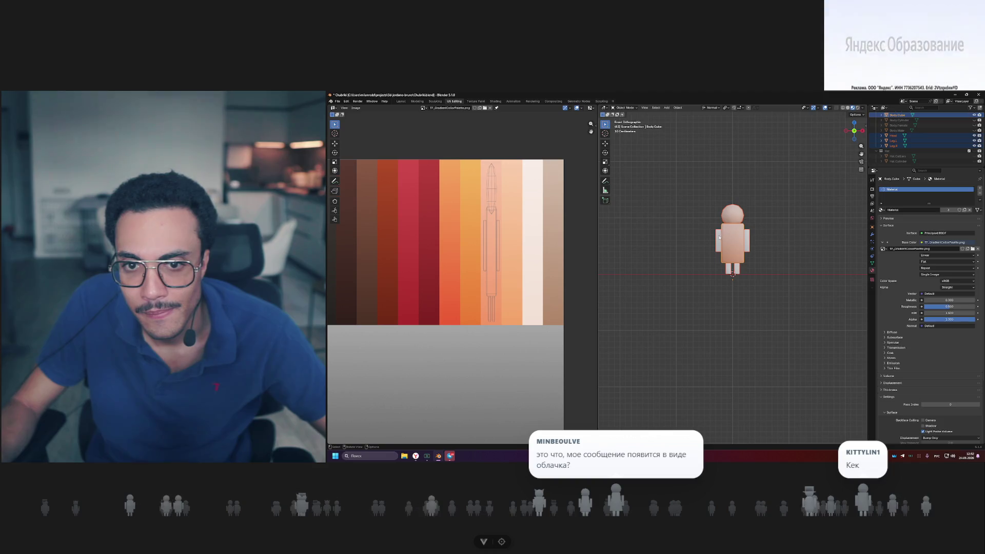
{"action": "left_click", "coordinate": [882, 209]}
{"action": "left_click", "coordinate": [886, 218]}
Step: Give the left arm, right leg and left leg the palette material
{"action": "left_click", "coordinate": [747, 239]}
{"action": "left_click", "coordinate": [882, 210]}
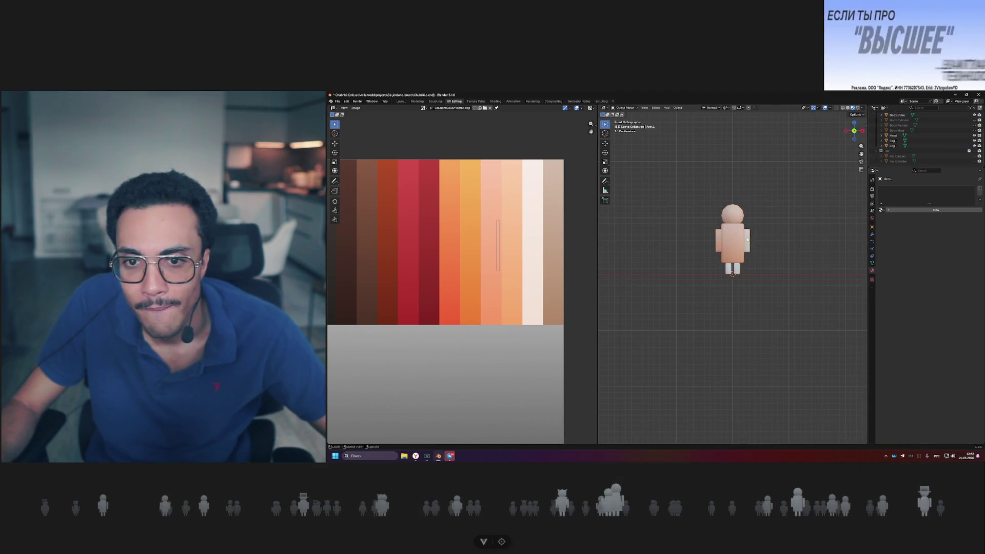
{"action": "left_click", "coordinate": [888, 218]}
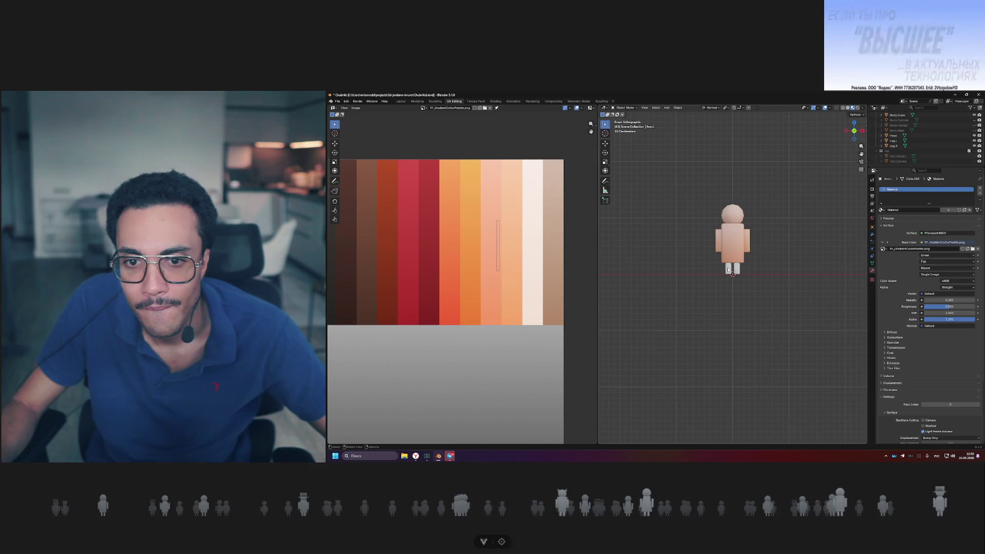
{"action": "left_click", "coordinate": [729, 268]}
{"action": "left_click", "coordinate": [882, 210]}
{"action": "left_click", "coordinate": [883, 218]}
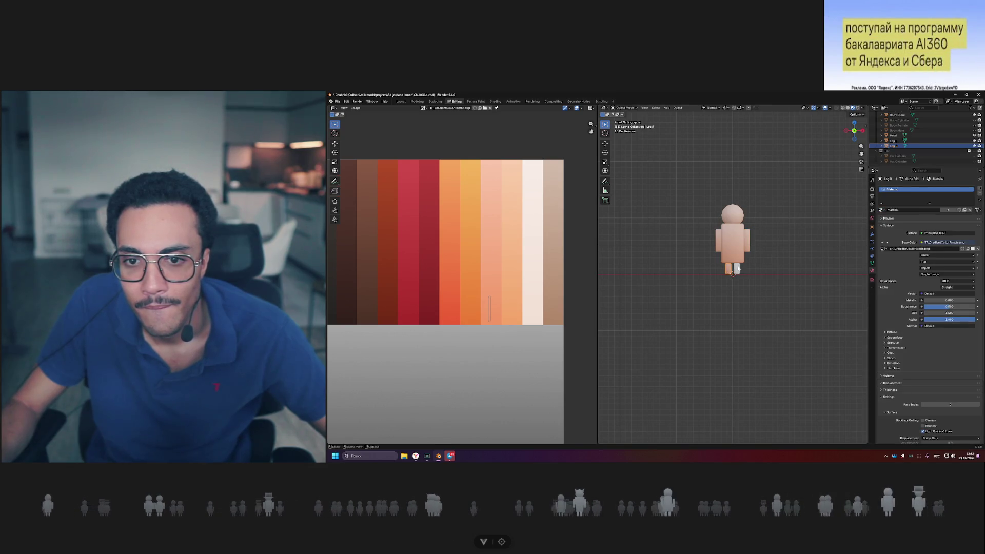
{"action": "left_click", "coordinate": [738, 268]}
{"action": "left_click", "coordinate": [882, 210]}
{"action": "left_click", "coordinate": [885, 218]}
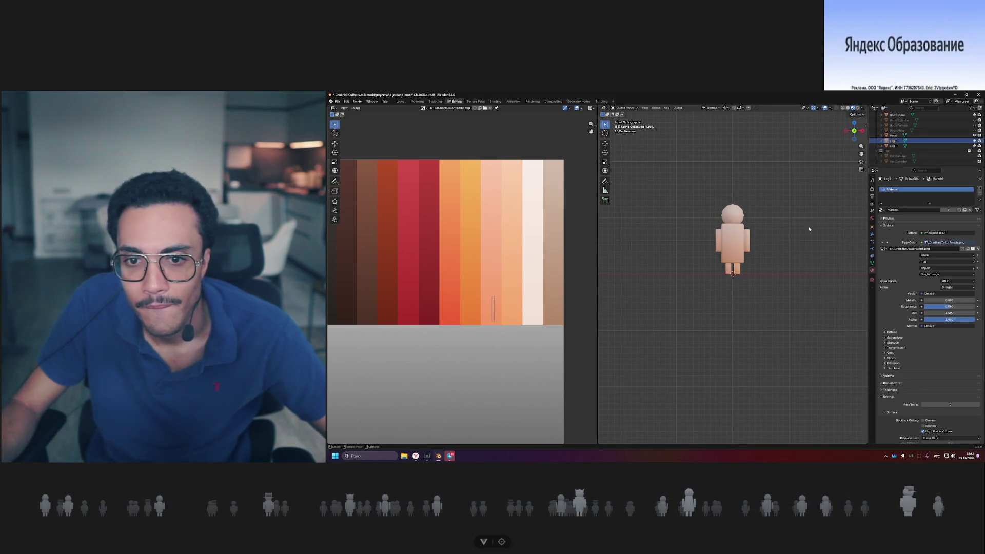
Step: Orbit to a perspective view of the peach figure and switch to Rendered shading
{"action": "mouse_move", "coordinate": [817, 220]}
{"action": "middle_mouse_down"}
{"action": "mouse_move", "coordinate": [778, 205]}
{"action": "mouse_move", "coordinate": [761, 230]}
{"action": "mouse_move", "coordinate": [704, 233]}
{"action": "mouse_move", "coordinate": [809, 226]}
{"action": "middle_mouse_up"}
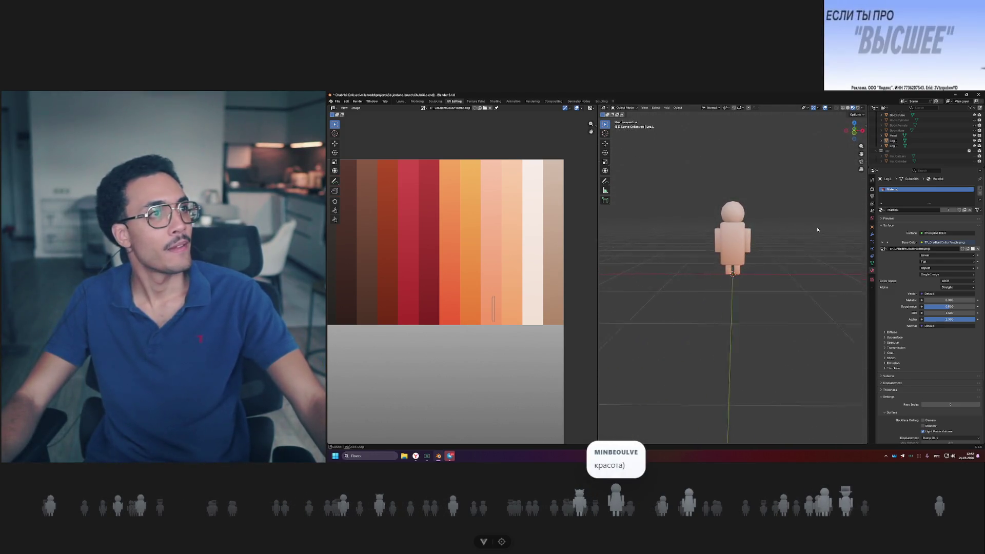
{"action": "mouse_move", "coordinate": [736, 225]}
{"action": "middle_mouse_down"}
{"action": "mouse_move", "coordinate": [678, 222]}
{"action": "mouse_move", "coordinate": [818, 213]}
{"action": "middle_mouse_up"}
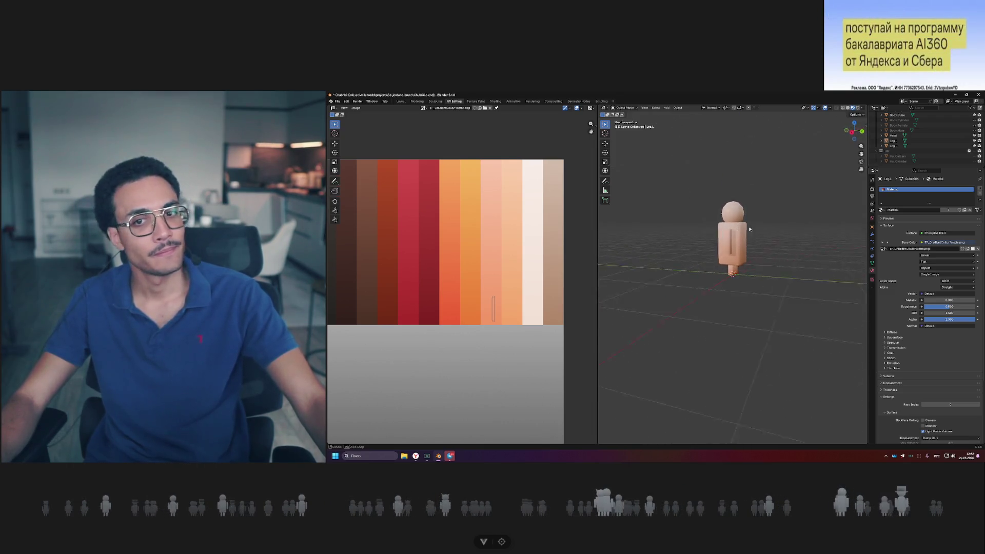
{"action": "middle_click_drag", "start_coordinate": [704, 225], "coordinate": [800, 206]}
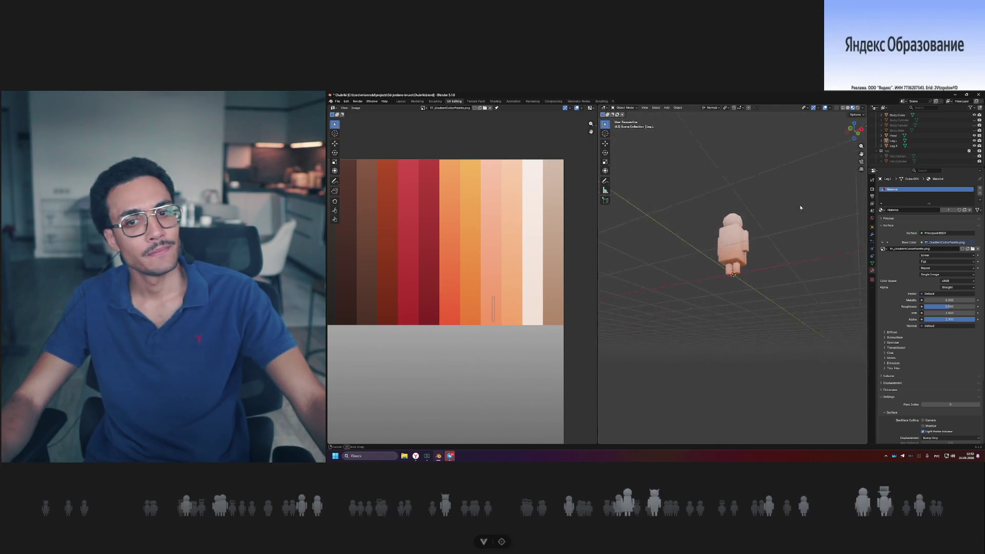
{"action": "left_click", "coordinate": [858, 108]}
{"action": "middle_click_drag", "start_coordinate": [831, 208], "coordinate": [804, 208]}
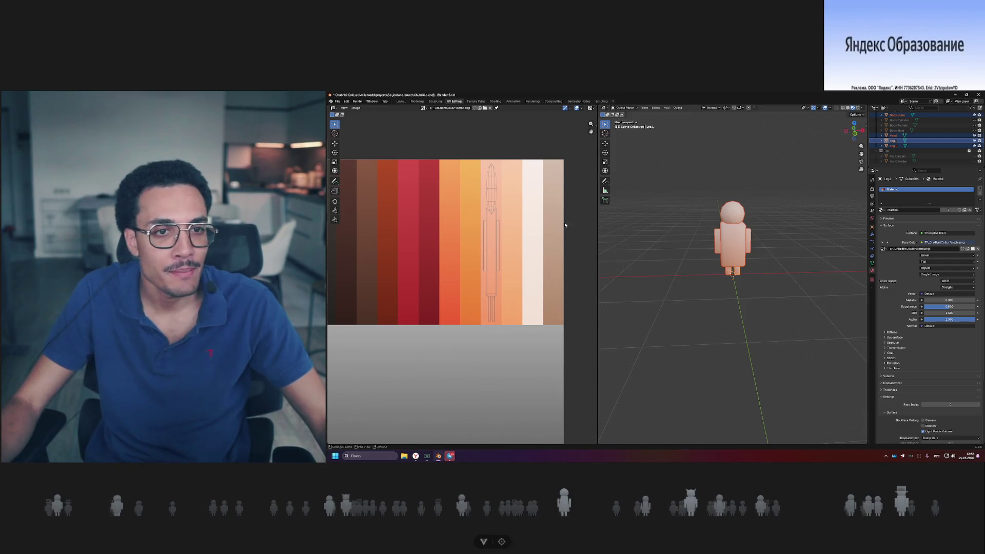
Step: Slide the character's UV island horizontally onto the palette's rightmost tan stripe
{"action": "key", "text": "Tab"}
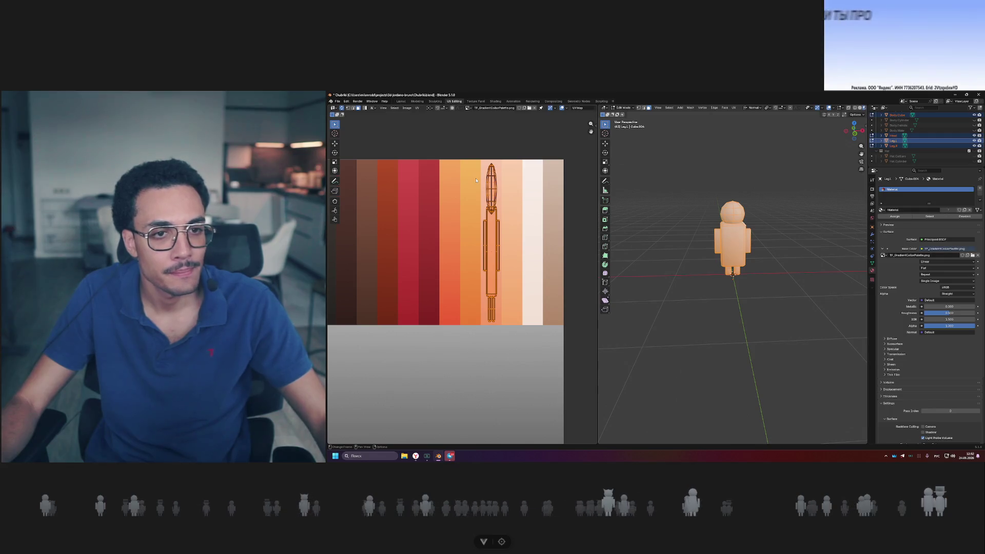
{"action": "key", "text": "g"}
{"action": "key", "text": "x"}
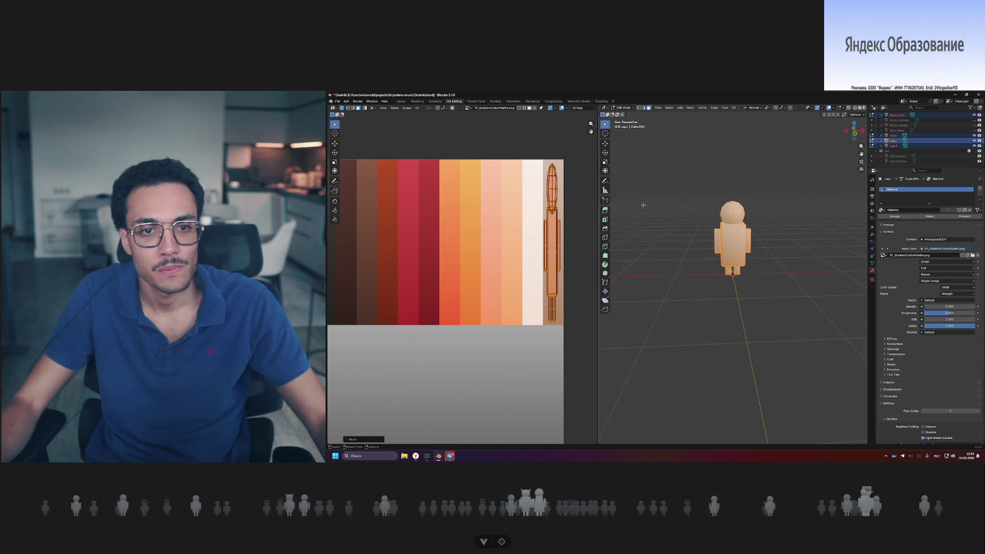
{"action": "key", "text": "g"}
{"action": "key", "text": "x"}
{"action": "left_click", "coordinate": [583, 207]}
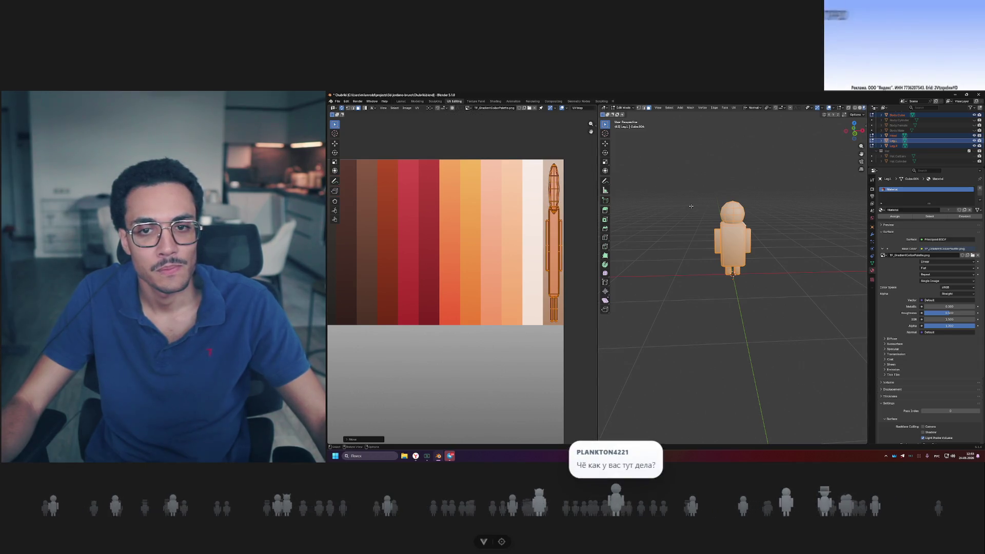
{"action": "key", "text": "Tab"}
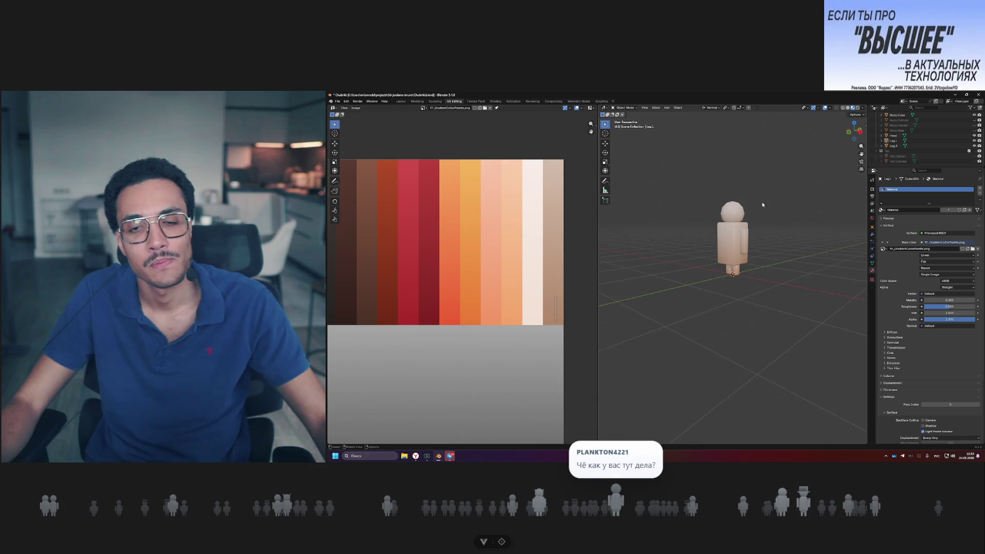
Step: Shrink the character about its feet and zoom in for an angled view
{"action": "key", "text": "alt+s"}
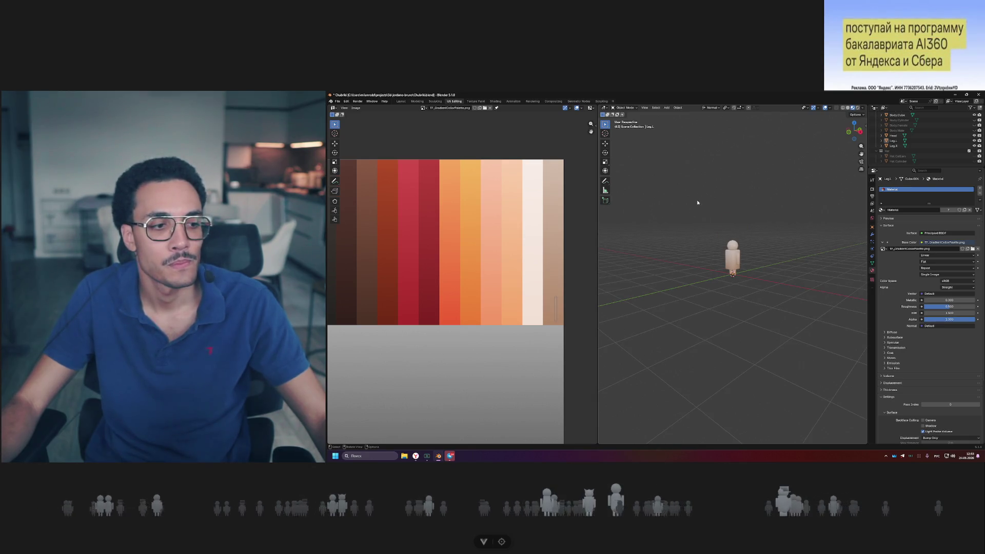
{"action": "middle_click_drag", "start_coordinate": [697, 202], "coordinate": [716, 203]}
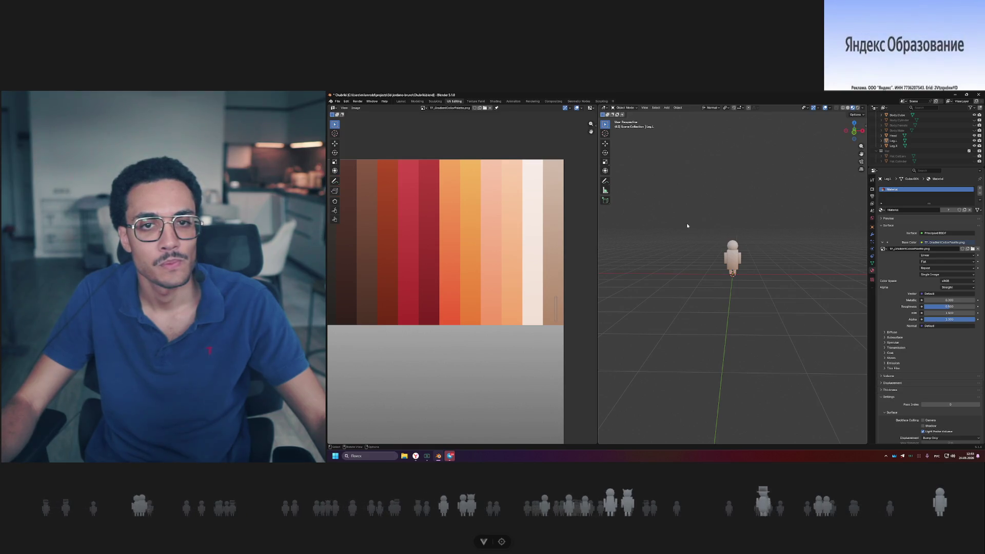
{"action": "scroll", "coordinate": [686, 225], "scroll_direction": "up", "scroll_amount": 2}
{"action": "scroll", "coordinate": [684, 257], "scroll_direction": "up", "scroll_amount": 3}
{"action": "scroll", "coordinate": [684, 257], "scroll_direction": "up", "scroll_amount": 2}
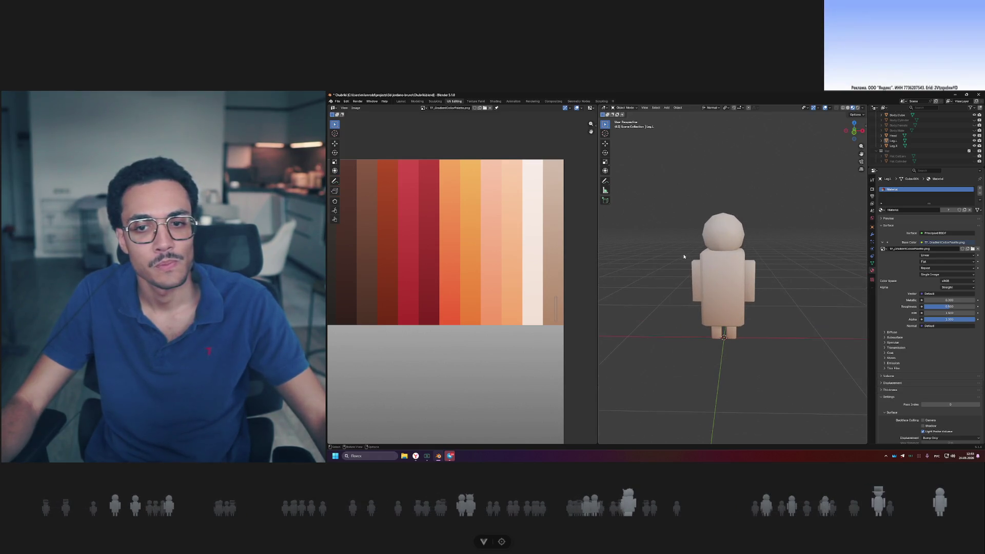
{"action": "mouse_move", "coordinate": [682, 251]}
{"action": "middle_mouse_down"}
{"action": "mouse_move", "coordinate": [648, 243]}
{"action": "mouse_move", "coordinate": [683, 250]}
{"action": "middle_mouse_up"}
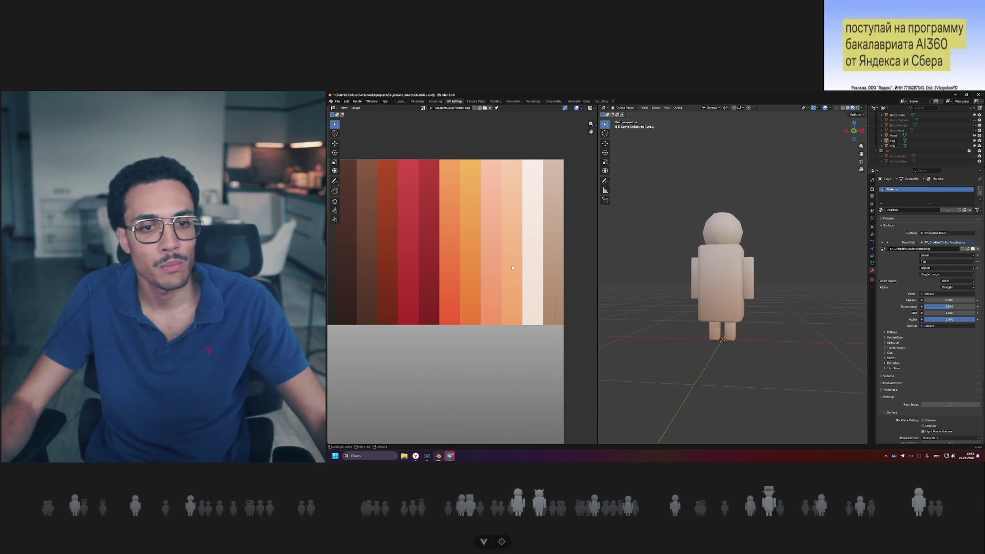
Step: Move all the character's UVs horizontally onto the dark-brown palette stripe
{"action": "key", "text": "a"}
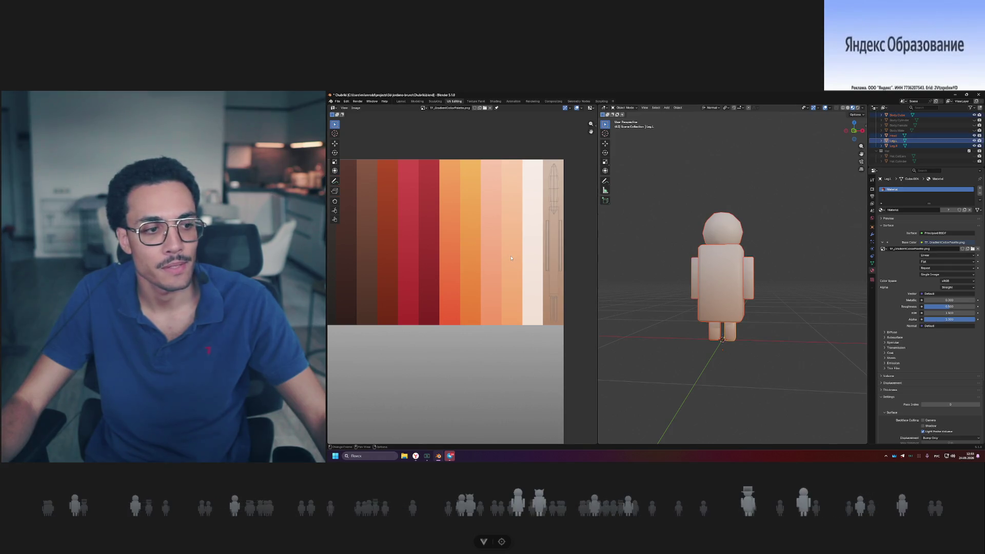
{"action": "key", "text": "Tab"}
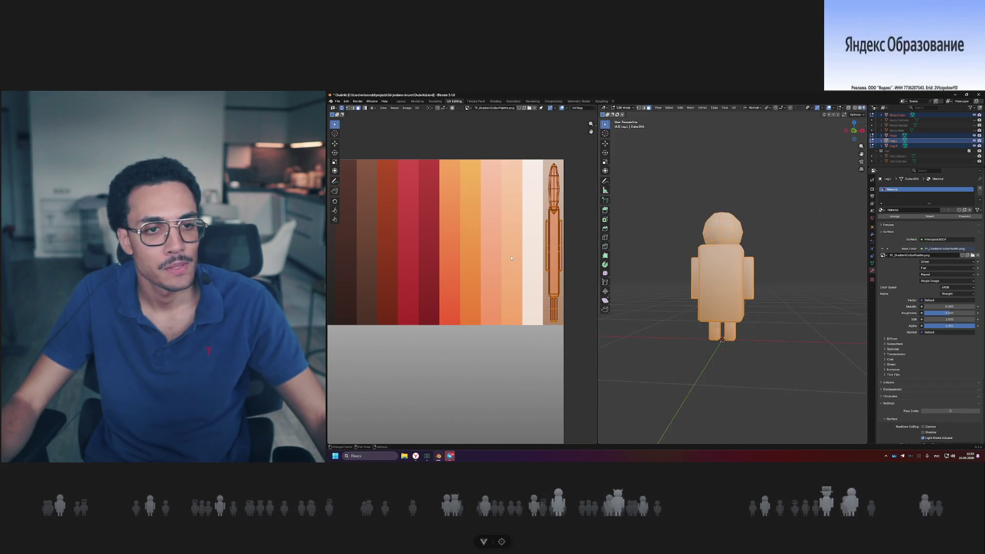
{"action": "key", "text": "g"}
{"action": "key", "text": "x"}
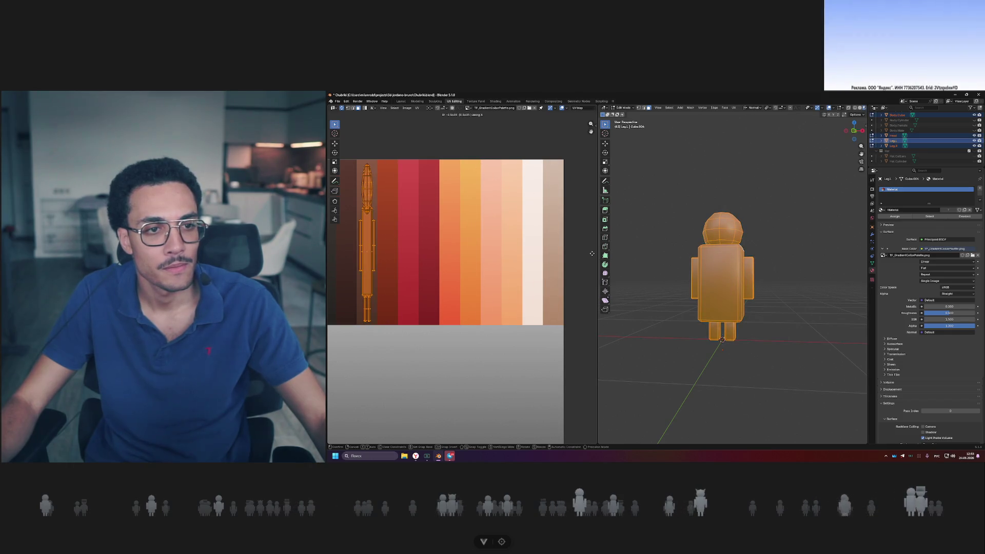
{"action": "left_click", "coordinate": [591, 253]}
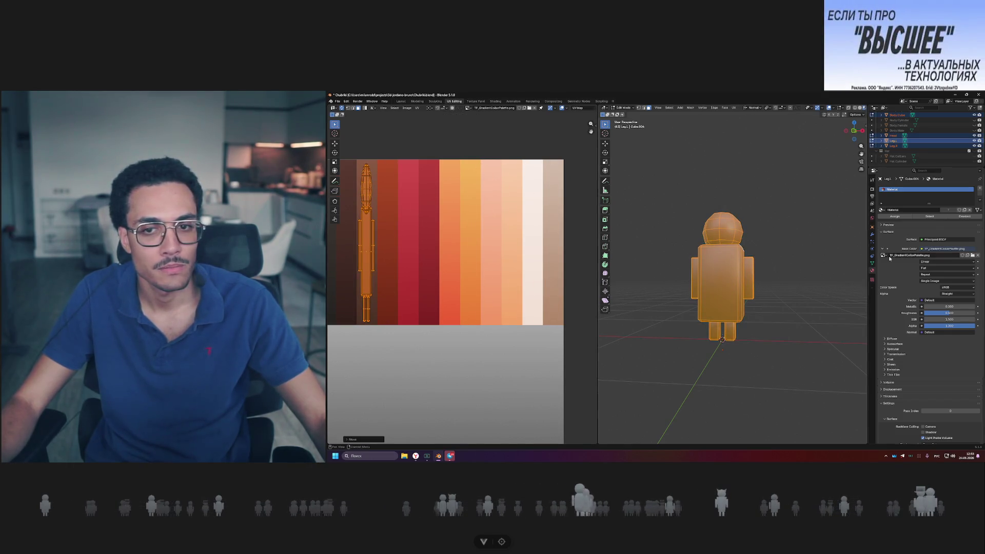
{"action": "key", "text": "Tab"}
{"action": "middle_click_drag", "start_coordinate": [643, 230], "coordinate": [659, 244]}
Step: Pan the palette image right, deselect the model and orbit to an elevated view
{"action": "scroll", "coordinate": [658, 242], "scroll_direction": "down", "scroll_amount": 3}
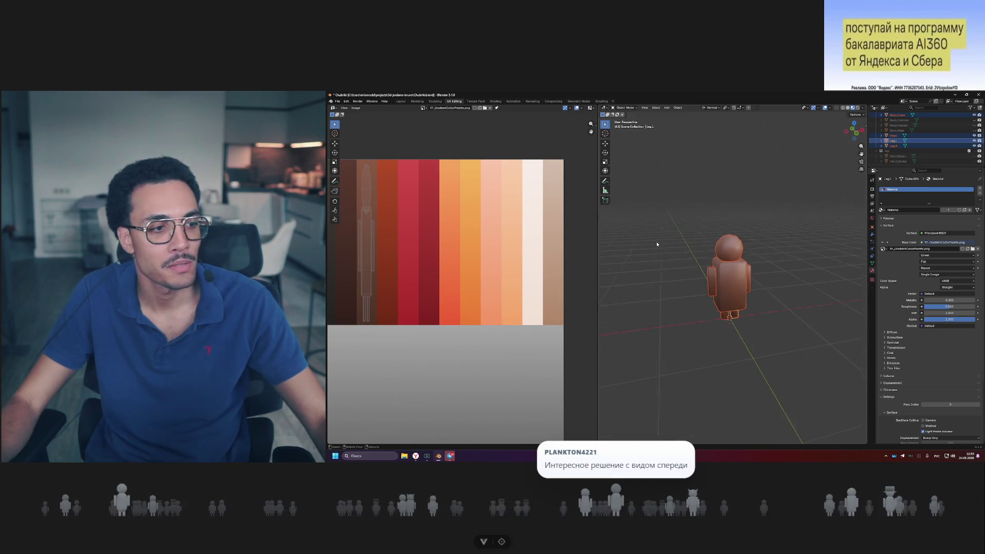
{"action": "middle_click_drag", "start_coordinate": [417, 234], "coordinate": [516, 233]}
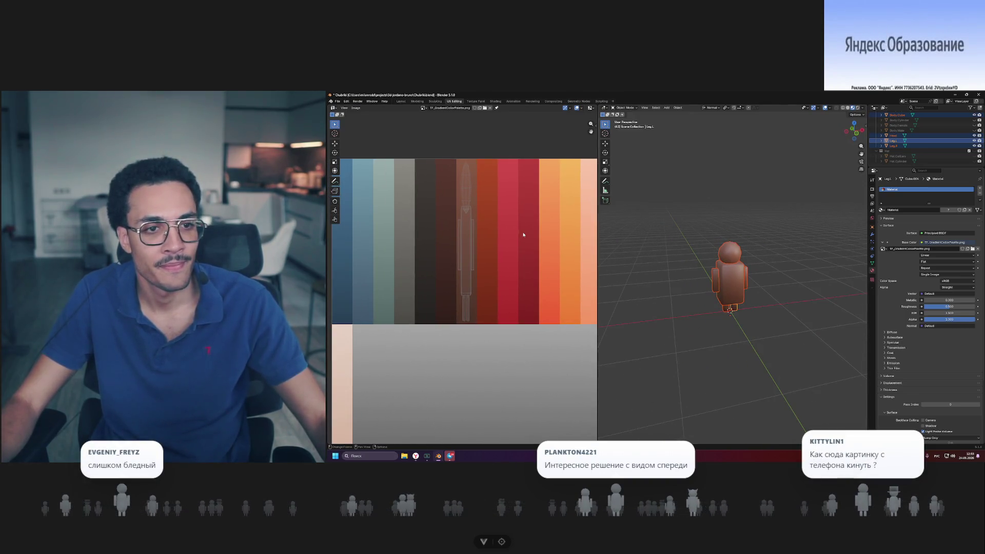
{"action": "left_click", "coordinate": [810, 260]}
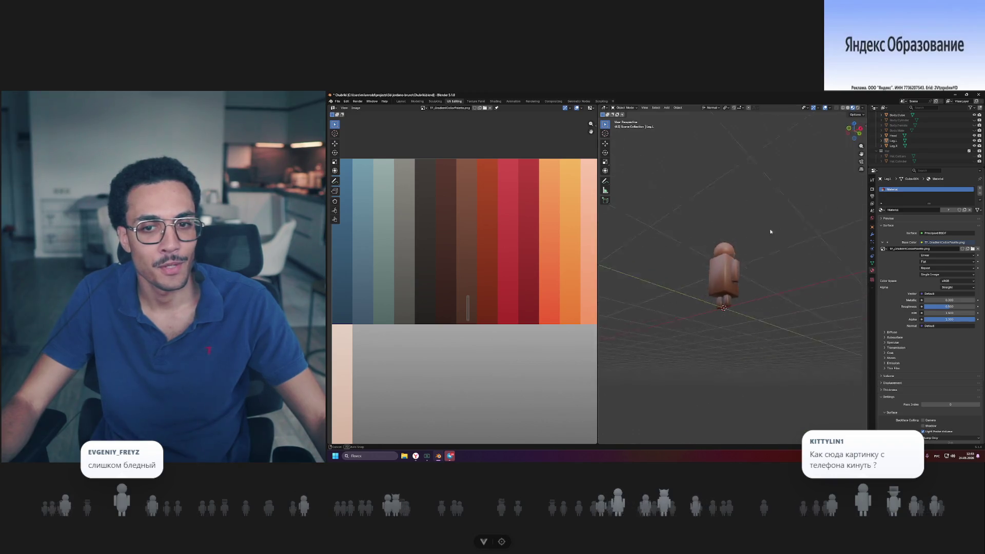
{"action": "mouse_move", "coordinate": [770, 232]}
{"action": "middle_mouse_down"}
{"action": "mouse_move", "coordinate": [796, 257]}
{"action": "mouse_move", "coordinate": [757, 248]}
{"action": "mouse_move", "coordinate": [764, 280]}
{"action": "mouse_move", "coordinate": [821, 295]}
{"action": "middle_mouse_up"}
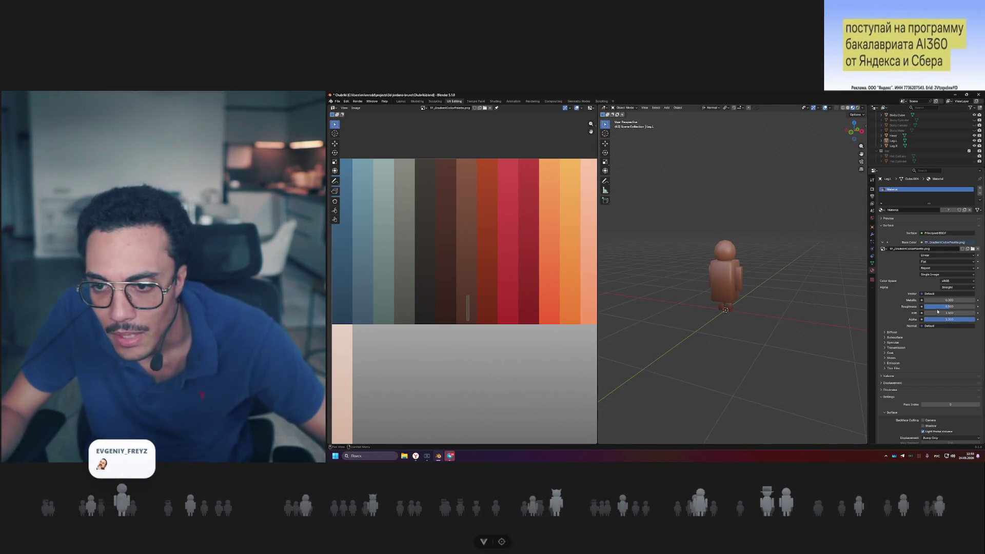
Step: Raise the material roughness to its maximum and save Chubriki.blend
{"action": "mouse_move", "coordinate": [944, 306]}
{"action": "left_mouse_down"}
{"action": "mouse_move", "coordinate": [921, 307]}
{"action": "mouse_move", "coordinate": [975, 307]}
{"action": "left_mouse_up"}
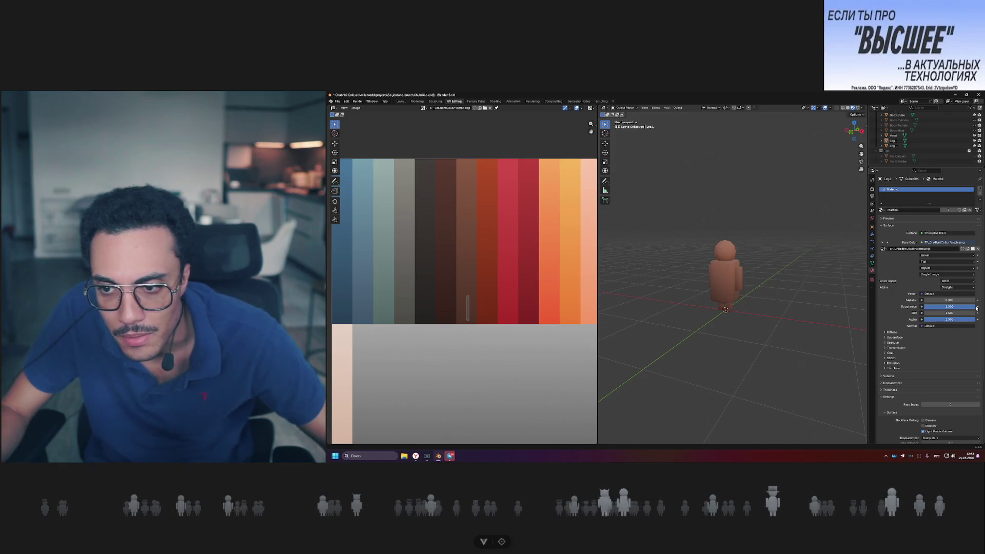
{"action": "key", "text": "ctrl+s"}
{"action": "mouse_move", "coordinate": [806, 262]}
{"action": "middle_mouse_down"}
{"action": "mouse_move", "coordinate": [796, 240]}
{"action": "mouse_move", "coordinate": [809, 264]}
{"action": "mouse_move", "coordinate": [798, 271]}
{"action": "middle_mouse_up"}
{"action": "scroll", "coordinate": [798, 270], "scroll_direction": "up", "scroll_amount": 2}
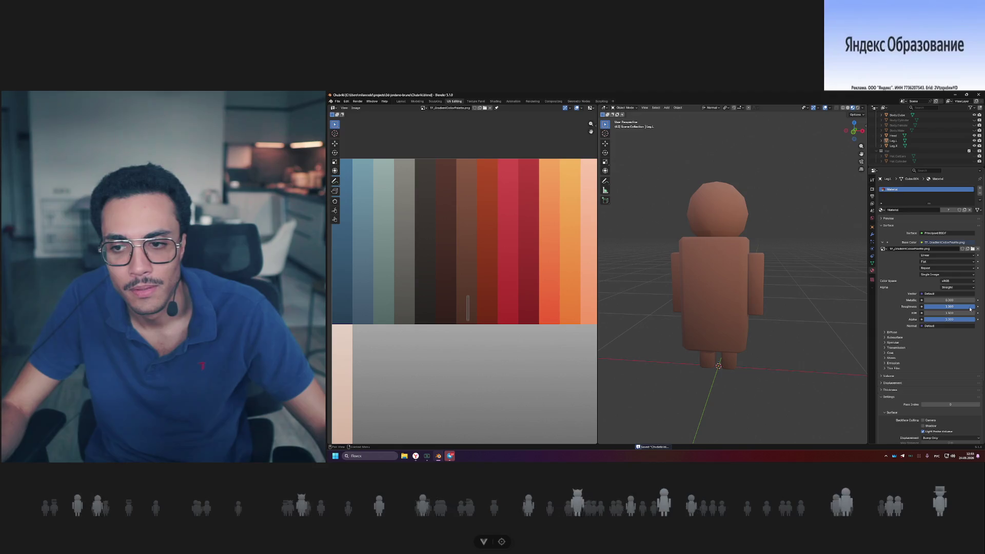
Step: Nudge the roughness slider down, return it to 1.000 and zoom out
{"action": "left_click_drag", "start_coordinate": [970, 309], "coordinate": [962, 309]}
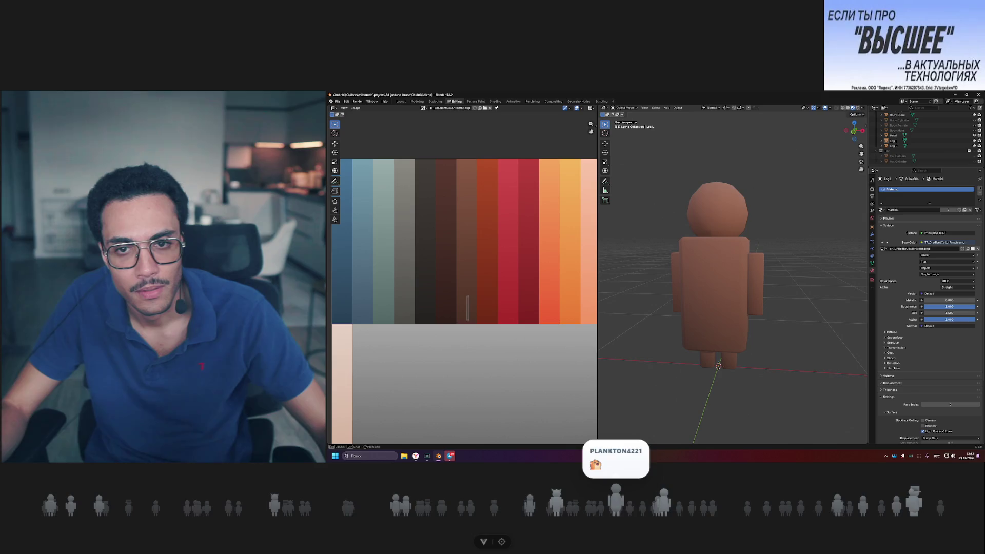
{"action": "left_click_drag", "start_coordinate": [949, 306], "coordinate": [954, 307]}
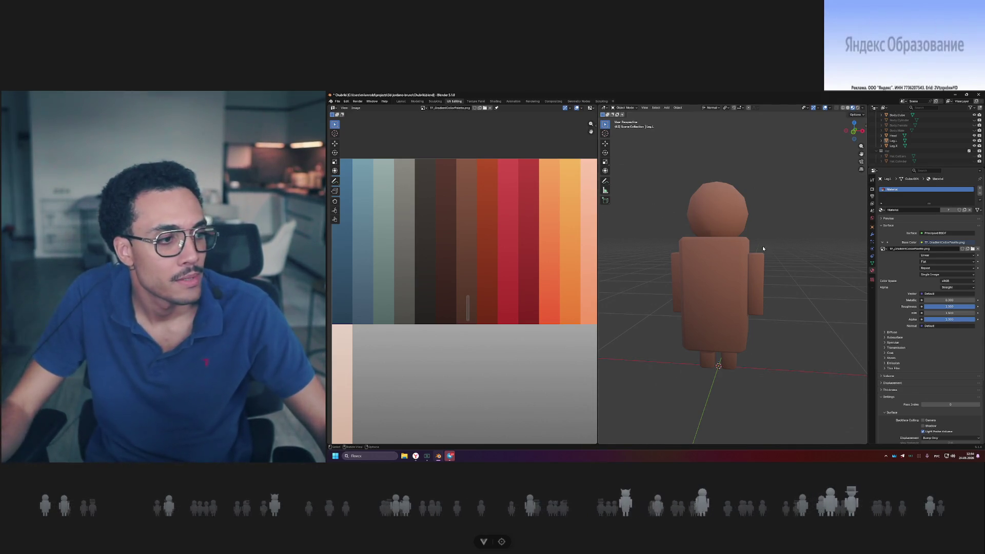
{"action": "scroll", "coordinate": [728, 240], "scroll_direction": "down", "scroll_amount": 5}
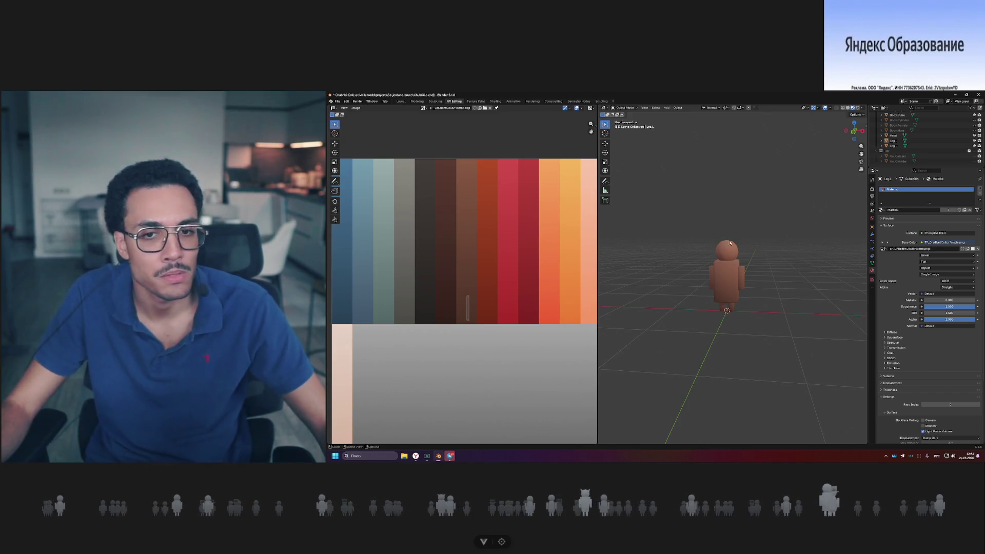
Step: Shift all the character's UVs horizontally onto the blue palette column
{"action": "key", "text": "a"}
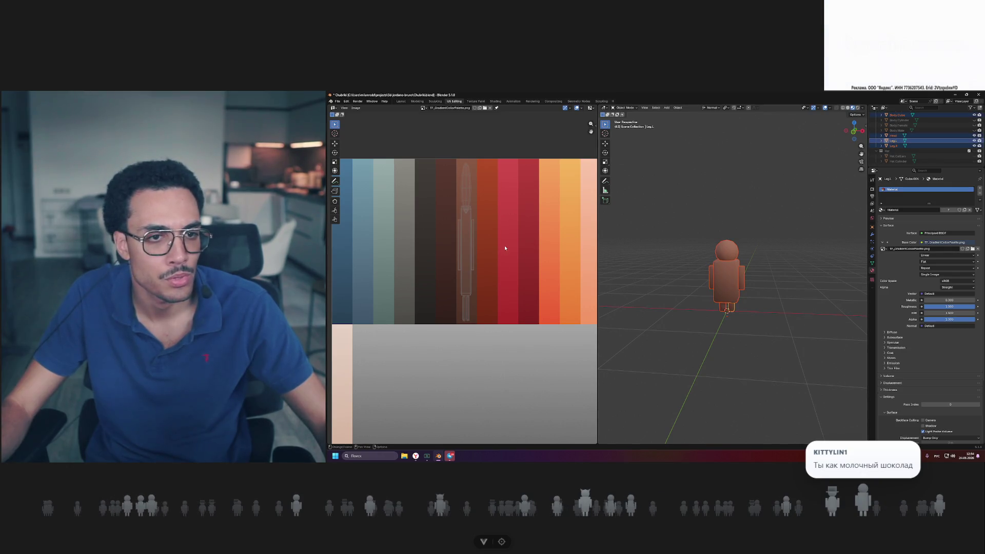
{"action": "key", "text": "Tab"}
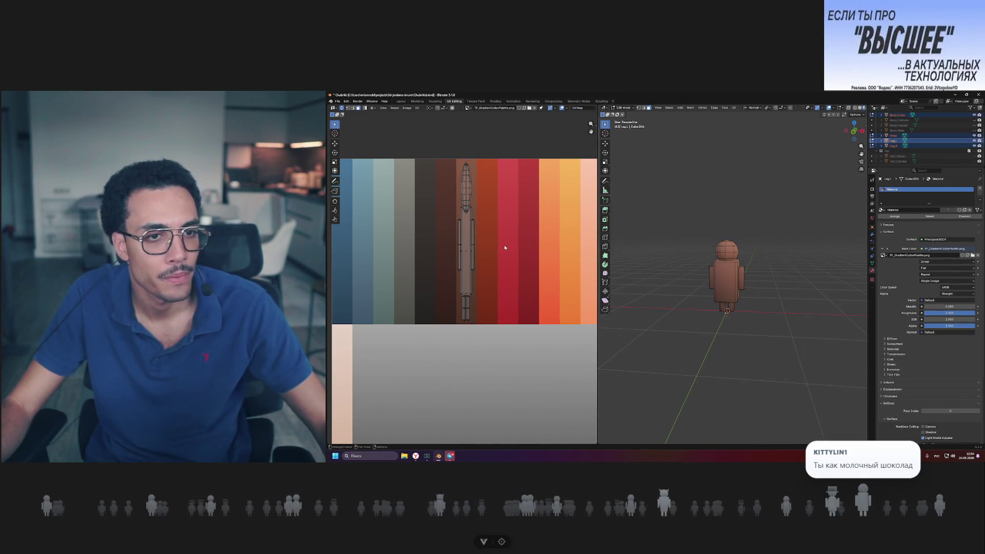
{"action": "key", "text": "a"}
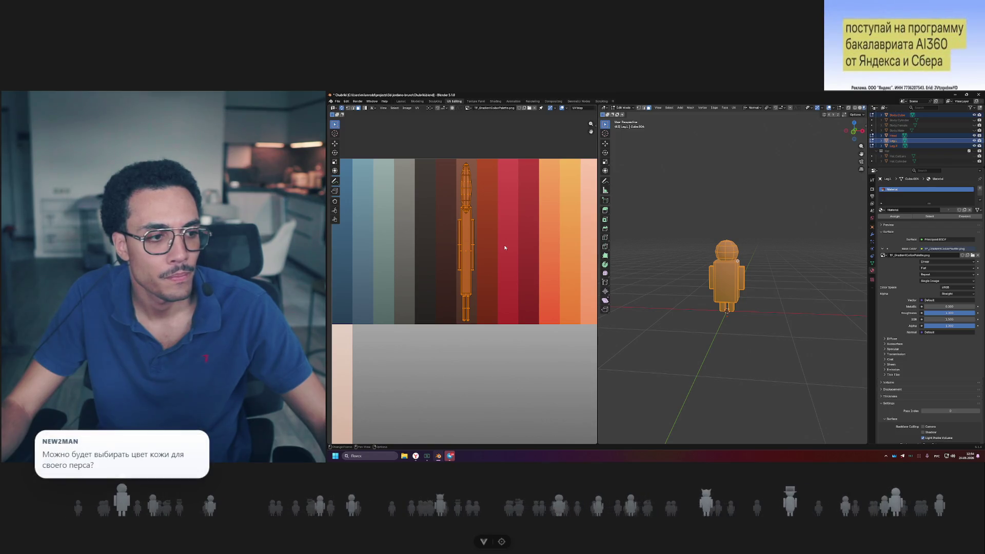
{"action": "scroll", "coordinate": [508, 246], "scroll_direction": "down", "scroll_amount": 2}
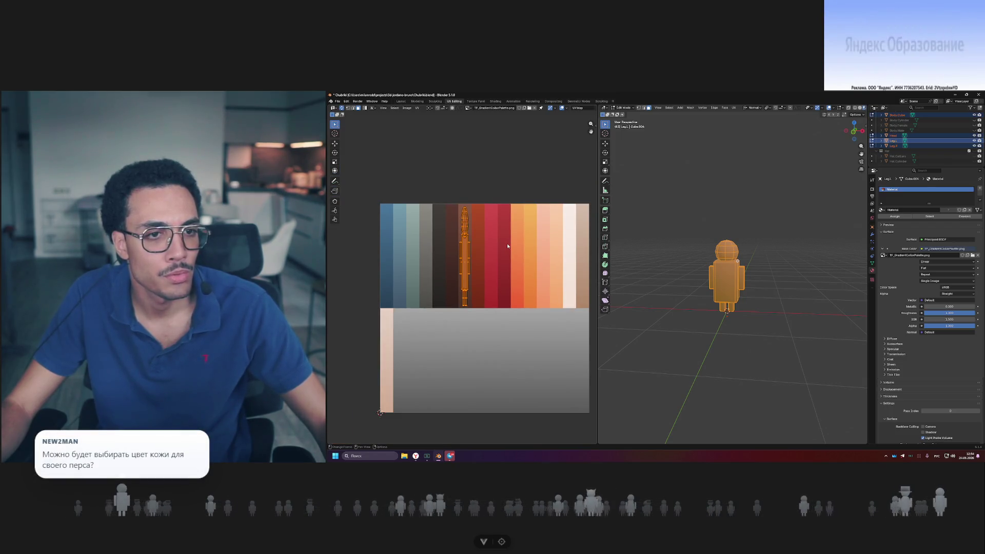
{"action": "scroll", "coordinate": [508, 246], "scroll_direction": "up", "scroll_amount": 1}
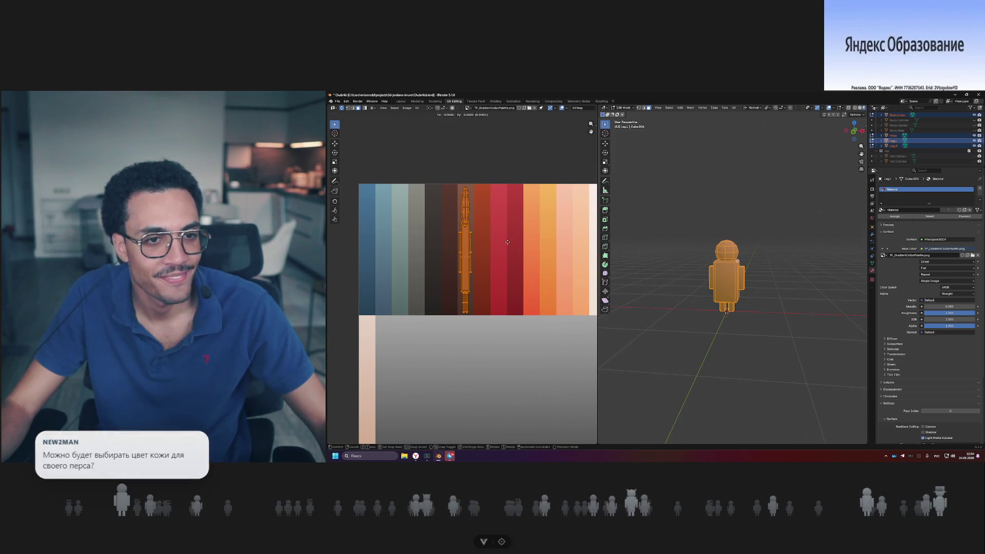
{"action": "key", "text": "g"}
{"action": "key", "text": "x"}
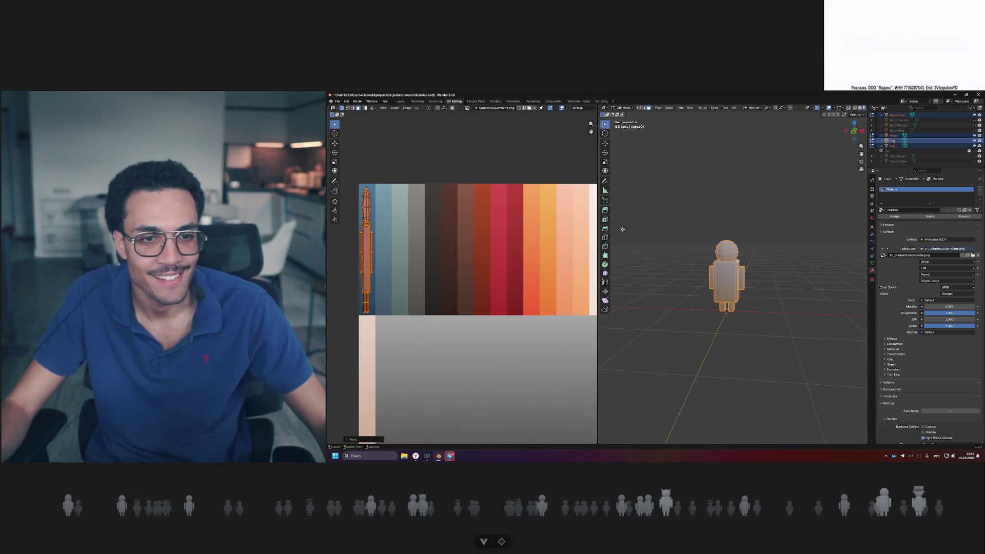
{"action": "key", "text": "Tab"}
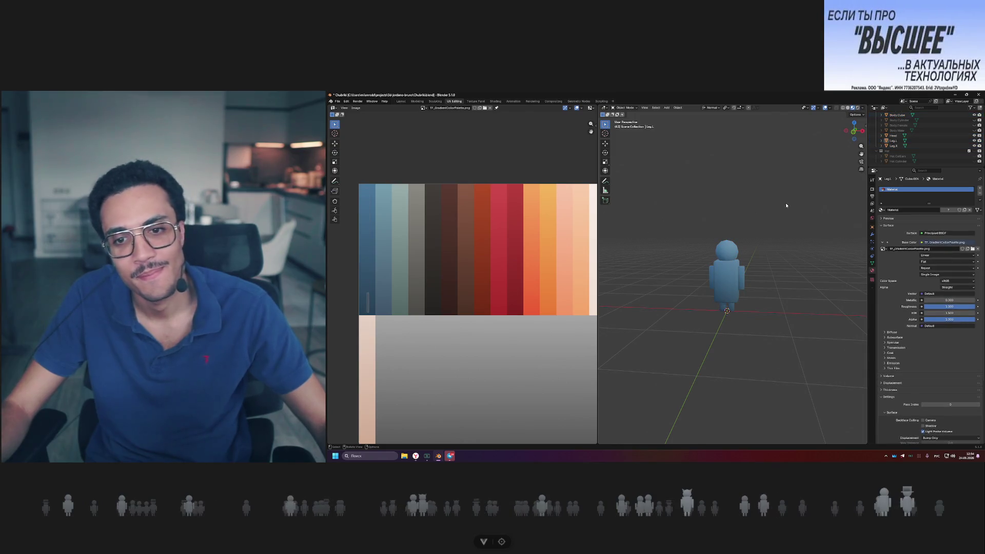
Step: Reselect every part of the character, orbiting around it
{"action": "key", "text": "a"}
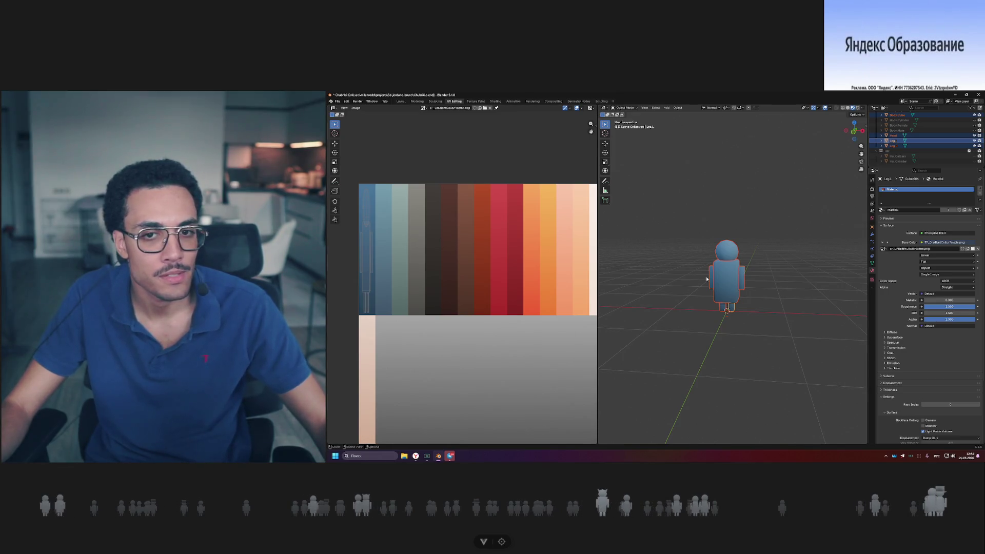
{"action": "left_click_drag", "start_coordinate": [702, 226], "coordinate": [743, 303]}
{"action": "mouse_move", "coordinate": [743, 303]}
{"action": "middle_mouse_down"}
{"action": "mouse_move", "coordinate": [685, 259]}
{"action": "mouse_move", "coordinate": [642, 255]}
{"action": "middle_mouse_up"}
{"action": "key", "text": "a"}
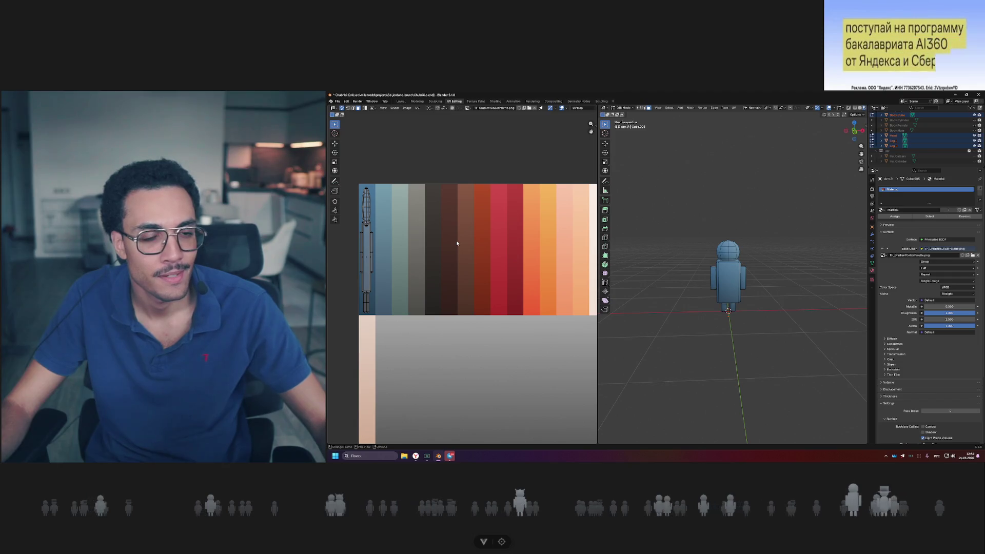
Step: Slide the UV island onto the light peach palette column and clear the selection
{"action": "key", "text": "Tab"}
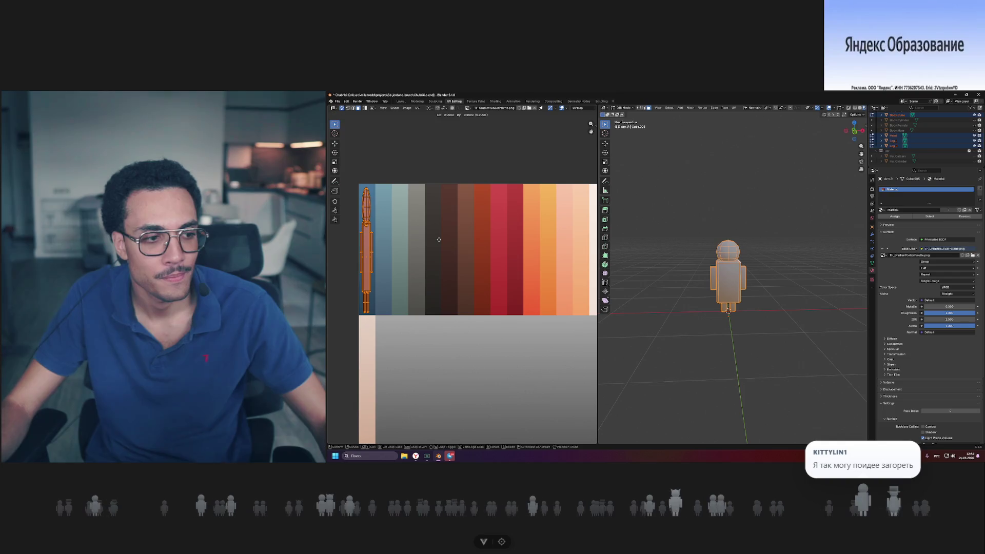
{"action": "key", "text": "x"}
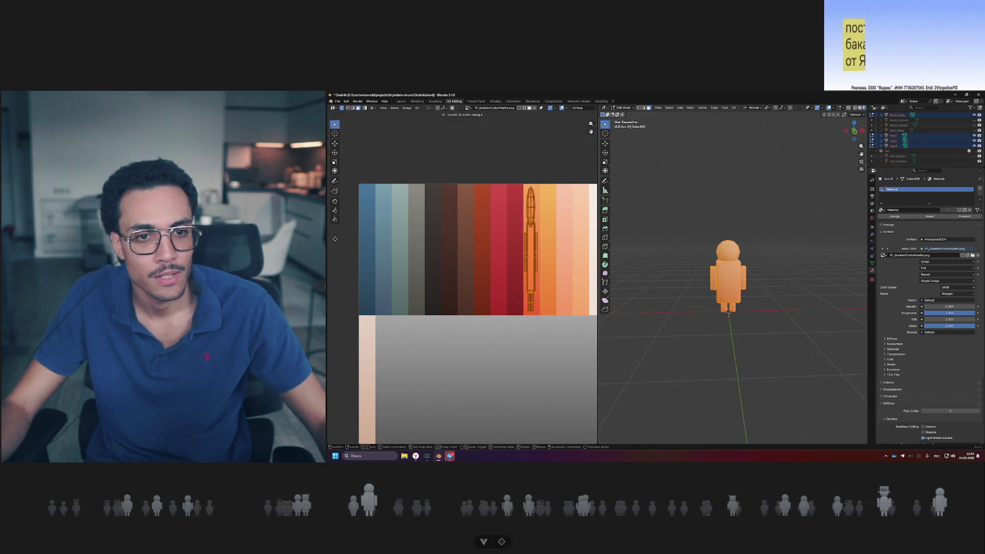
{"action": "left_click", "coordinate": [335, 239]}
{"action": "left_click", "coordinate": [636, 221]}
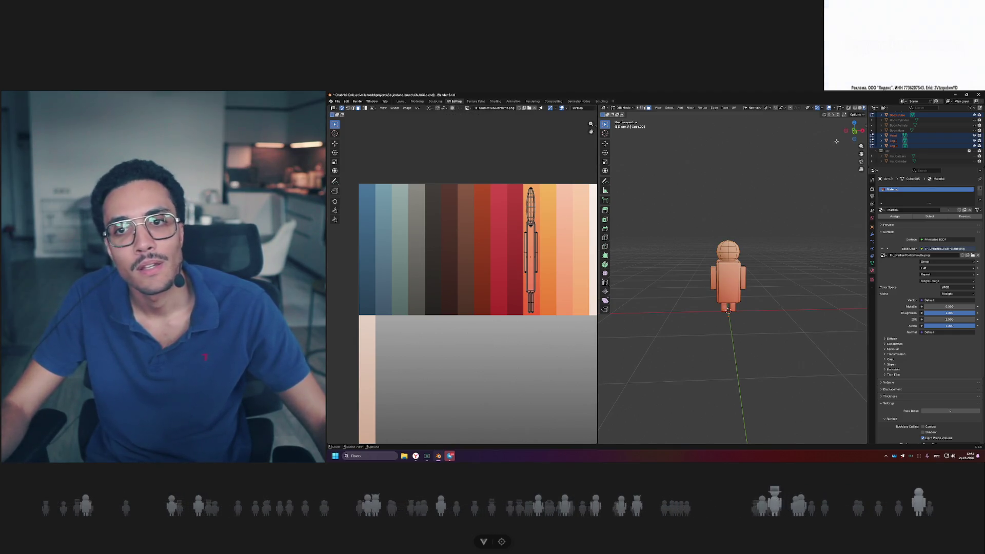
Step: Turn off the viewport overlays and begin another horizontal UV move
{"action": "left_click", "coordinate": [830, 108]}
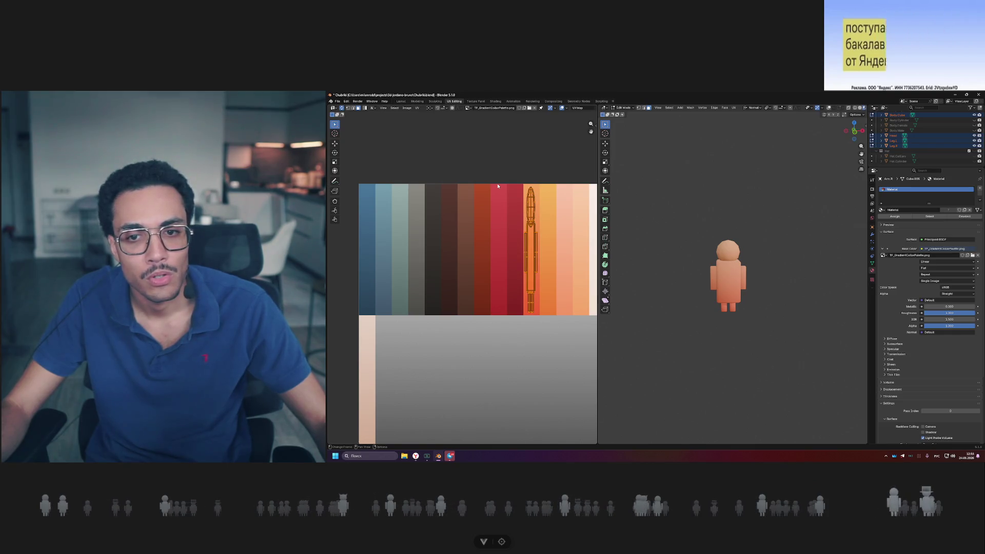
{"action": "key", "text": "g"}
{"action": "key", "text": "x"}
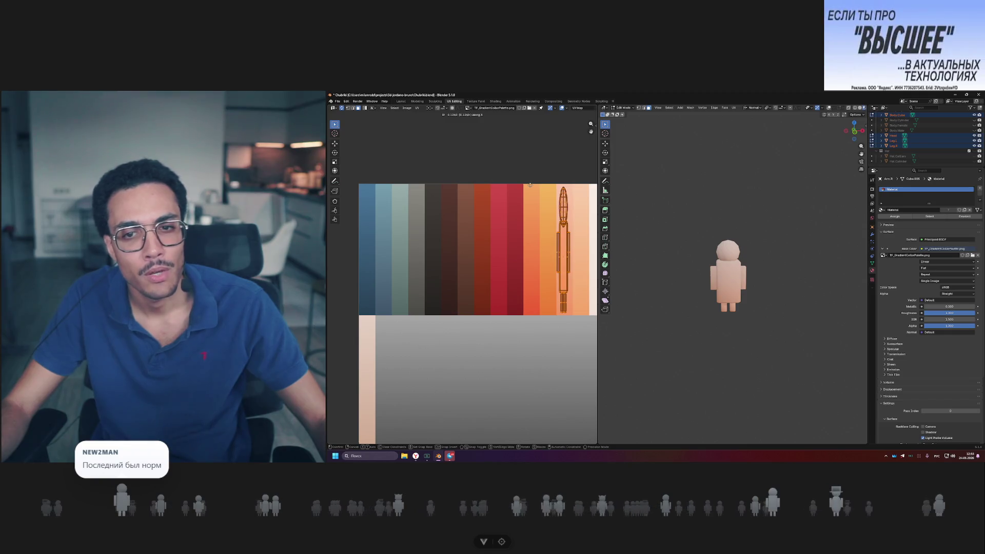
Step: Confirm the island on the light peach column and recentre the palette image
{"action": "left_click", "coordinate": [559, 256]}
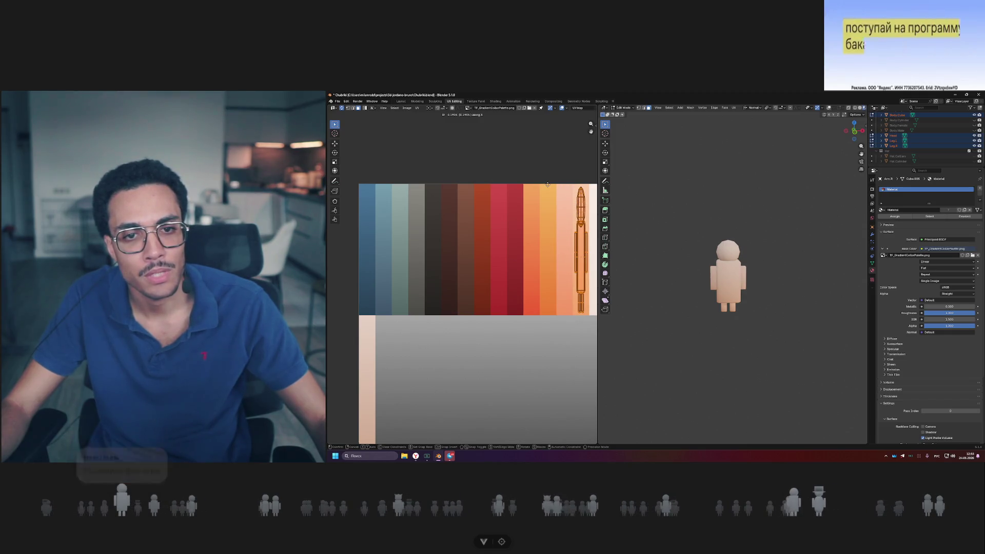
{"action": "scroll", "coordinate": [558, 255], "scroll_direction": "right", "scroll_amount": 3}
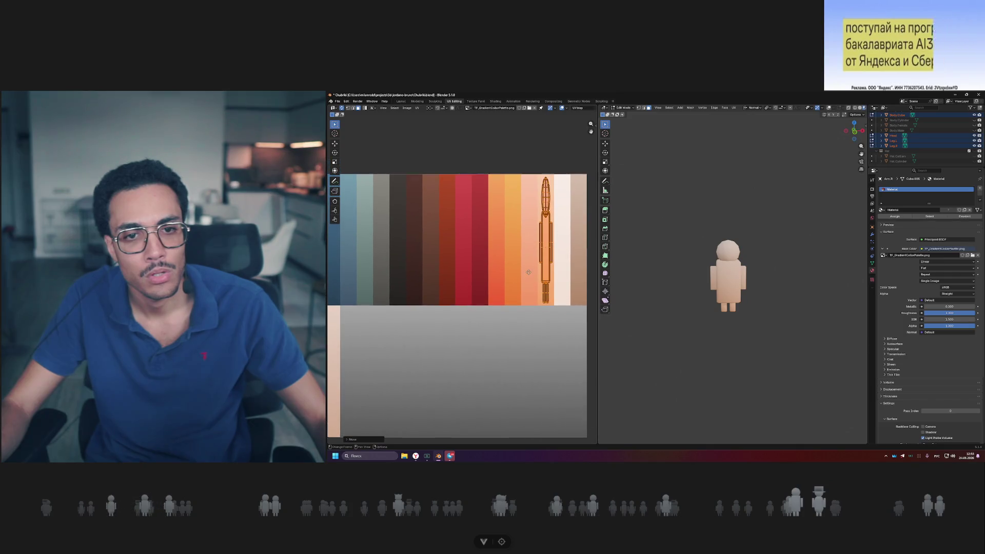
{"action": "scroll", "coordinate": [337, 340], "scroll_direction": "left", "scroll_amount": 2}
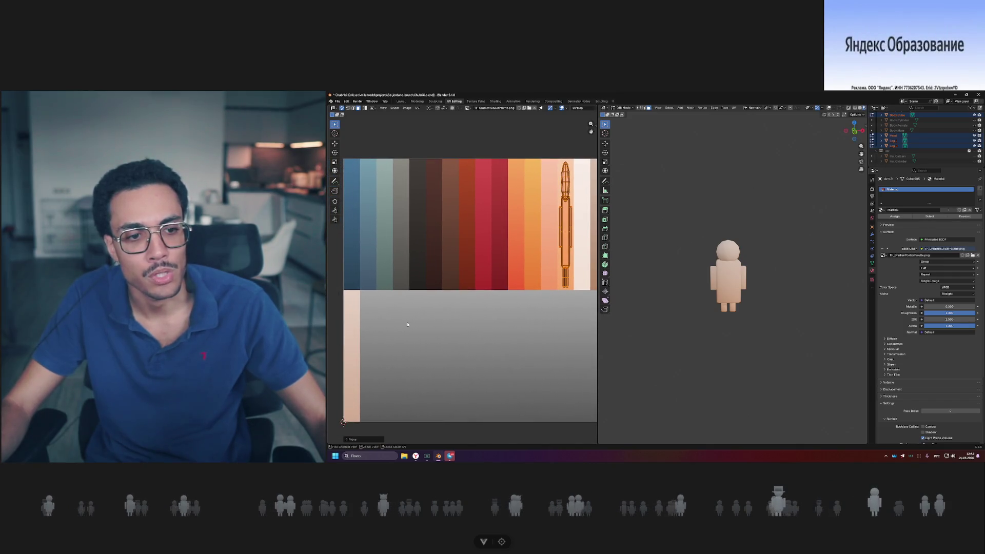
{"action": "scroll", "coordinate": [500, 319], "scroll_direction": "down", "scroll_amount": 2}
{"action": "scroll", "coordinate": [504, 318], "scroll_direction": "up", "scroll_amount": 1}
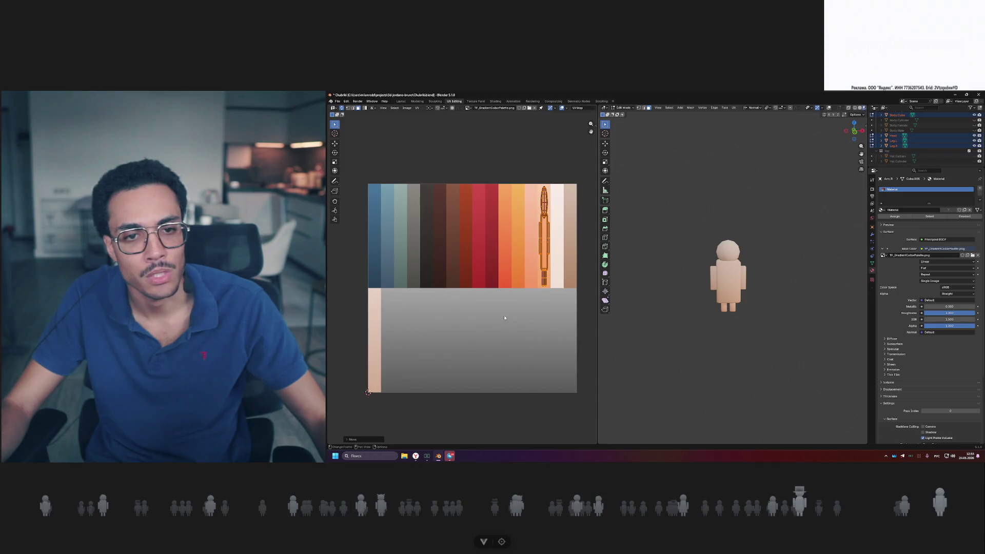
{"action": "middle_click_drag", "start_coordinate": [511, 272], "coordinate": [505, 277]}
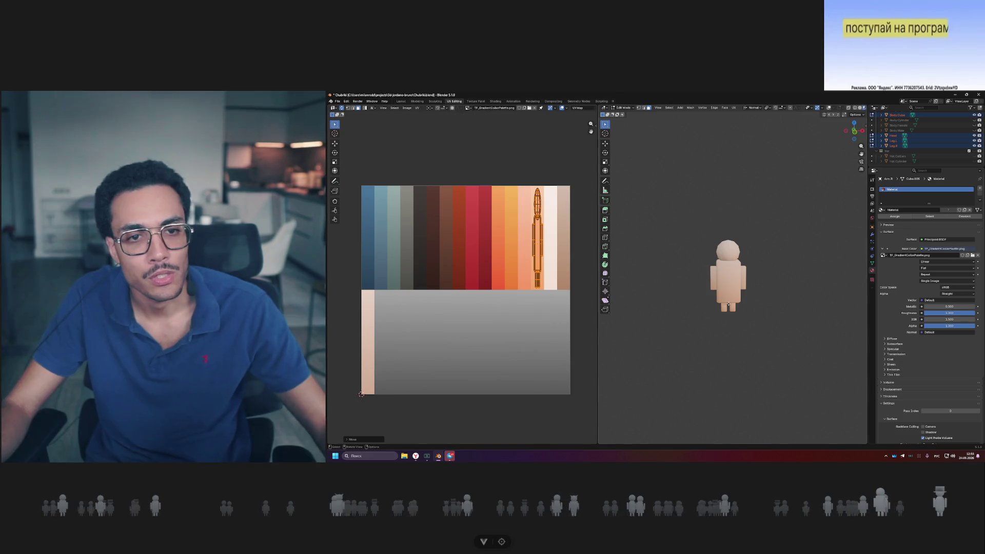
{"action": "scroll", "coordinate": [772, 305], "scroll_direction": "up", "scroll_amount": 5}
{"action": "middle_click_drag", "start_coordinate": [763, 307], "coordinate": [765, 309]}
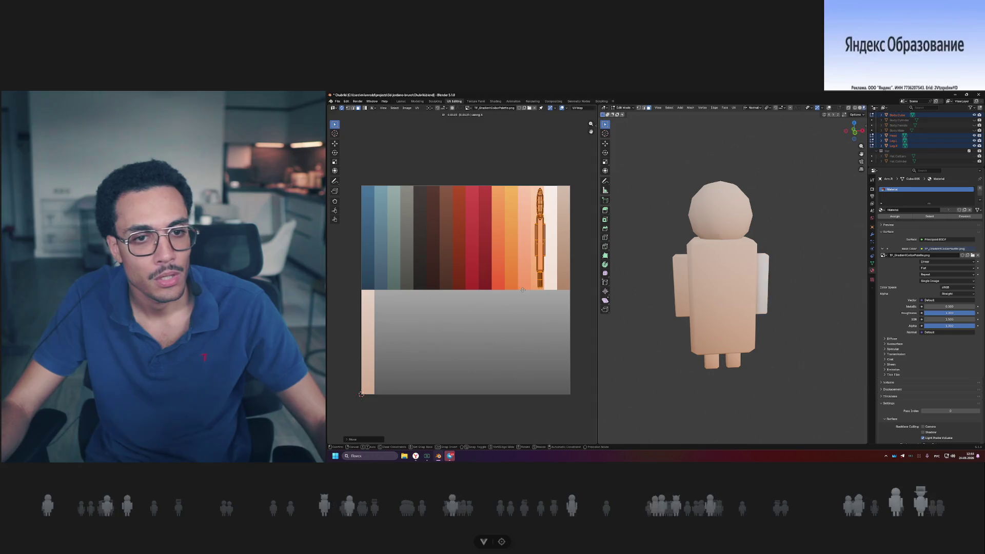
Step: Try the UV island at other palette spots, ending at the right edge
{"action": "key", "text": "x"}
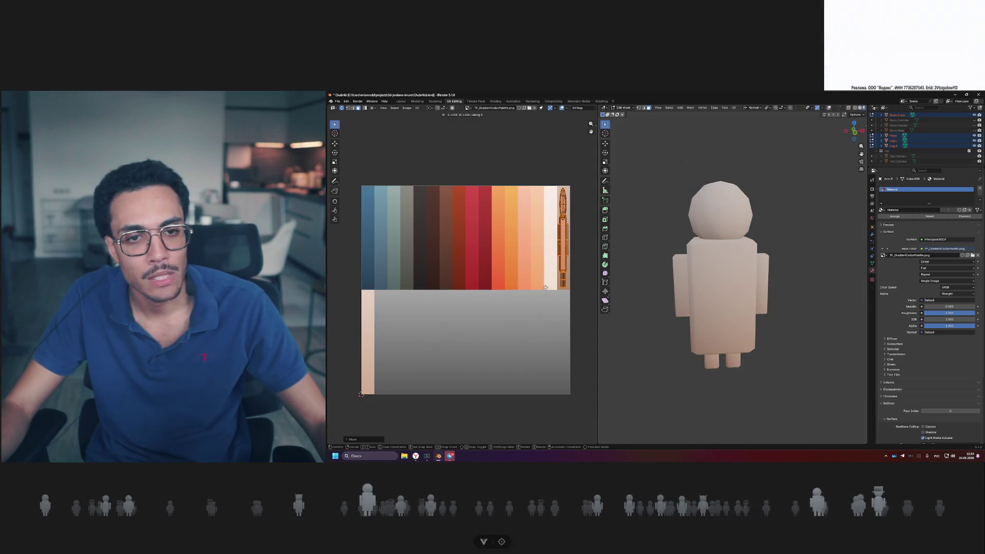
{"action": "left_click", "coordinate": [545, 287]}
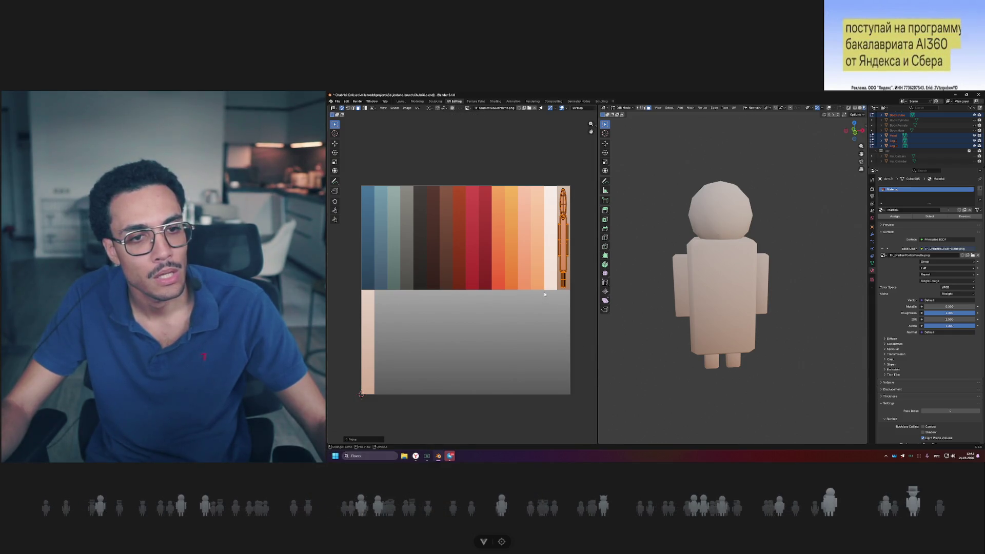
{"action": "key", "text": "g"}
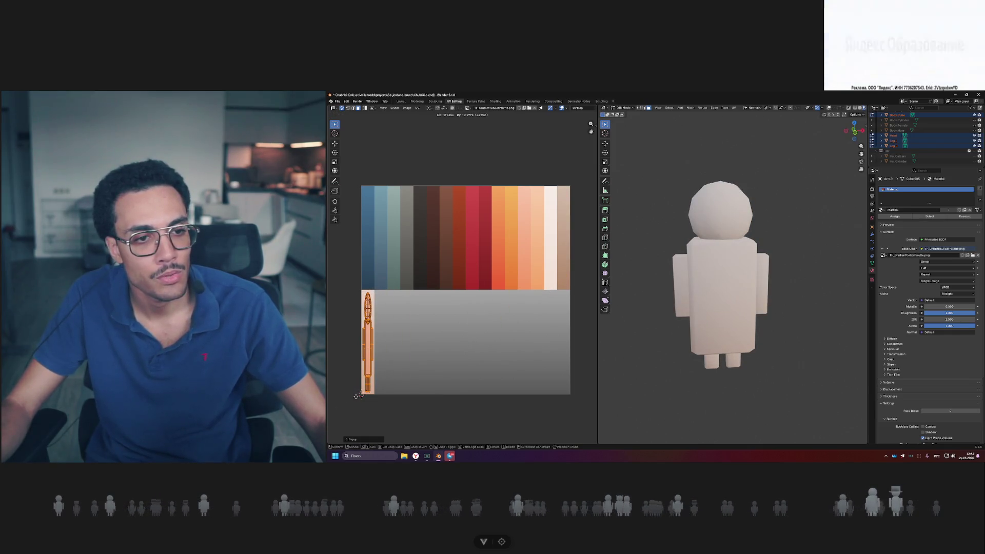
{"action": "left_click", "coordinate": [358, 396]}
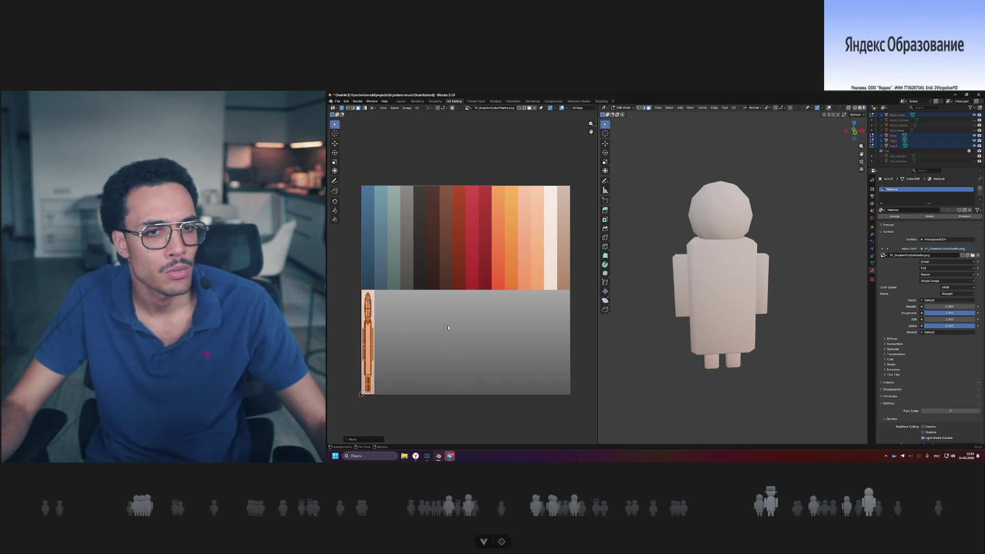
{"action": "left_click", "coordinate": [375, 222]}
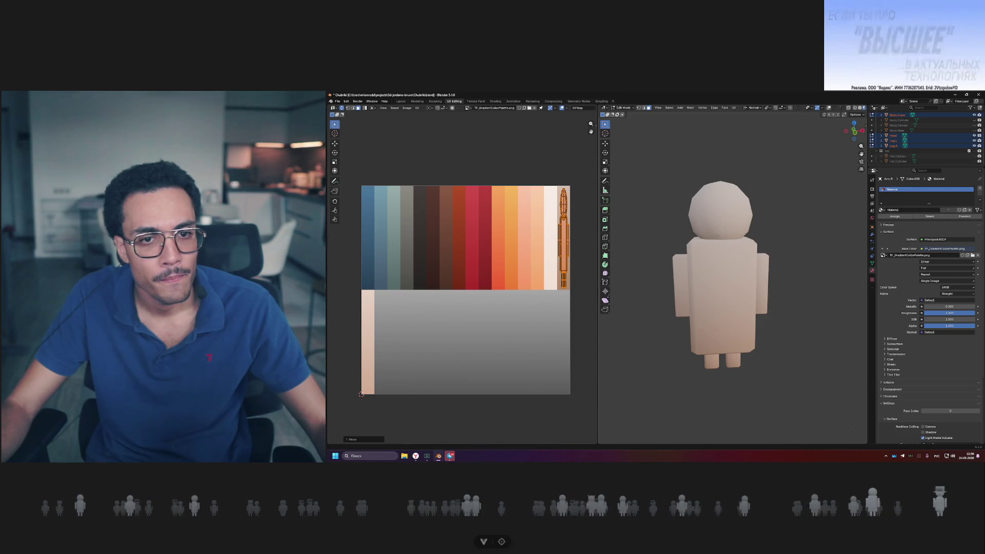
{"action": "left_click", "coordinate": [490, 177]}
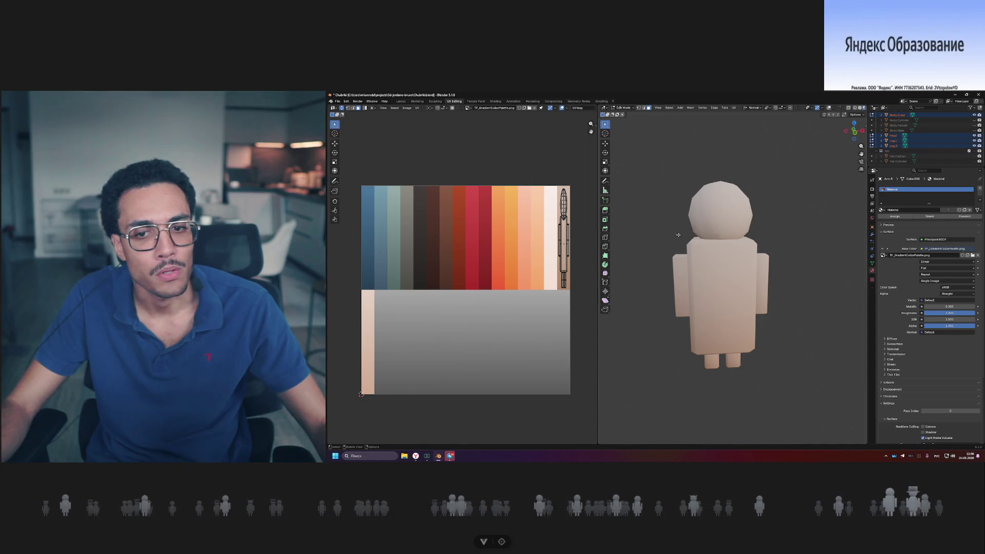
Step: Check the figure's colour from around, then slide the UV island horizontally toward orange
{"action": "mouse_move", "coordinate": [678, 234]}
{"action": "middle_mouse_down"}
{"action": "mouse_move", "coordinate": [629, 211]}
{"action": "mouse_move", "coordinate": [674, 232]}
{"action": "middle_mouse_up"}
{"action": "scroll", "coordinate": [674, 232], "scroll_direction": "down", "scroll_amount": 5}
{"action": "scroll", "coordinate": [708, 262], "scroll_direction": "down", "scroll_amount": 4}
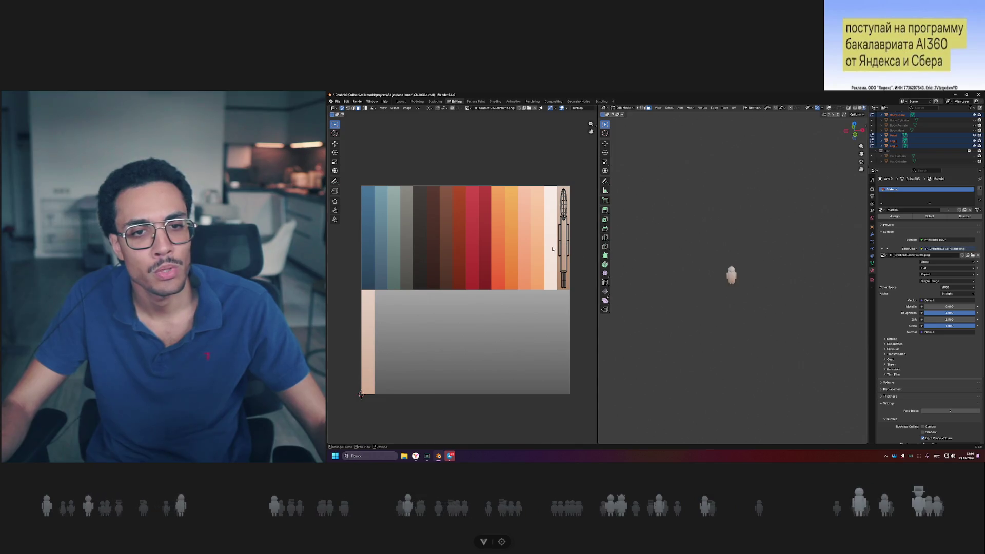
{"action": "middle_click_drag", "start_coordinate": [714, 260], "coordinate": [714, 261]}
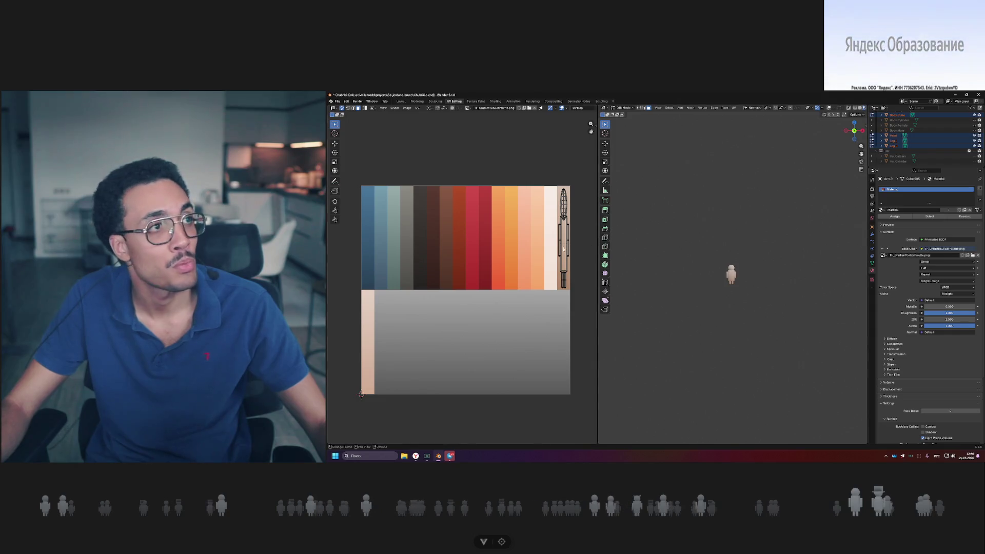
{"action": "scroll", "coordinate": [676, 258], "scroll_direction": "down", "scroll_amount": 5}
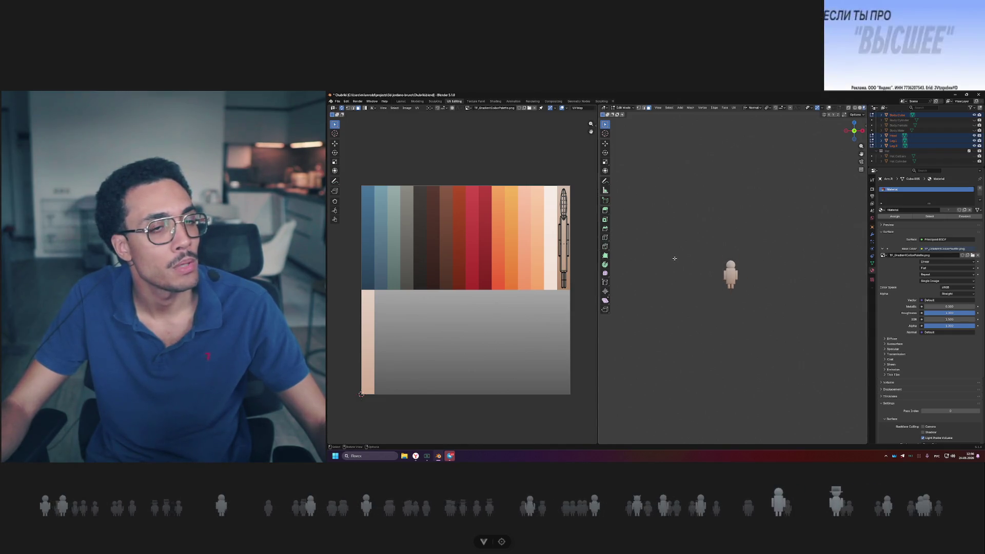
{"action": "scroll", "coordinate": [675, 258], "scroll_direction": "up", "scroll_amount": 1}
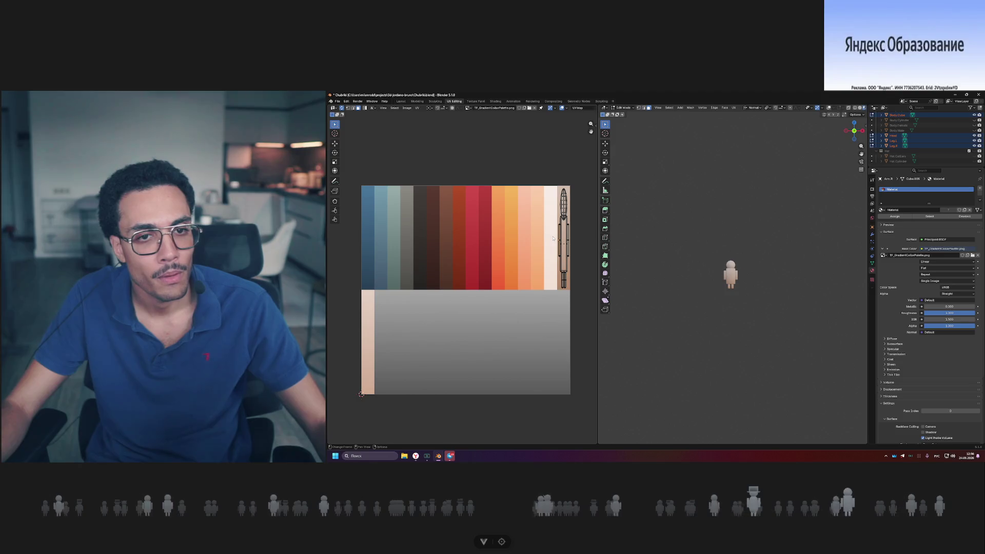
{"action": "key", "text": "x"}
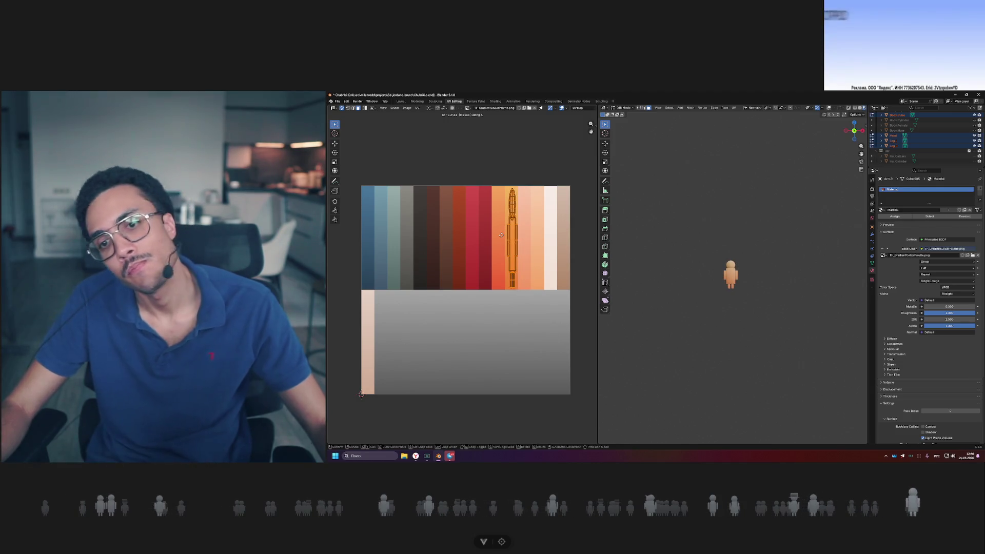
Step: Move the UV island from the red stripe onto light peach and save Chubriki.blend
{"action": "left_click", "coordinate": [473, 239]}
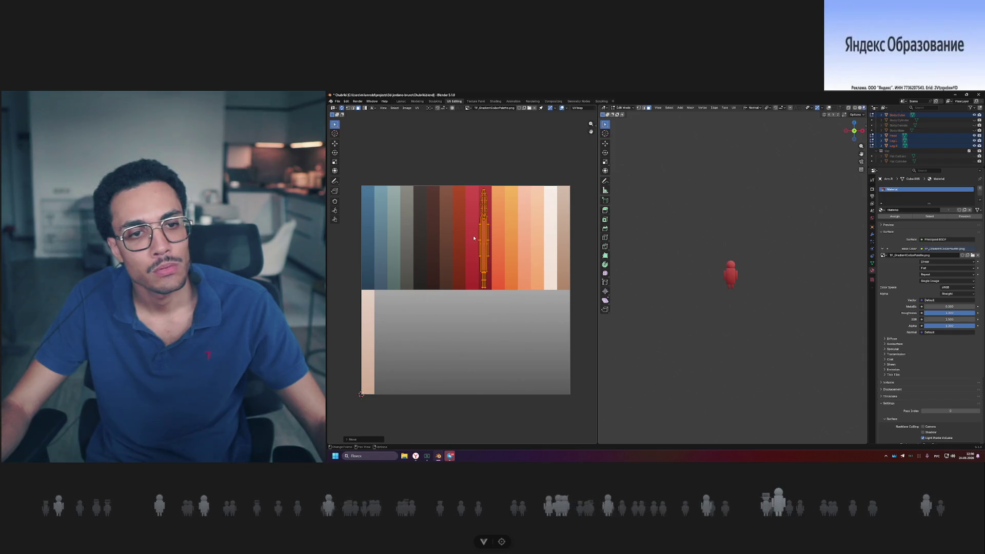
{"action": "key", "text": "g"}
{"action": "key", "text": "x"}
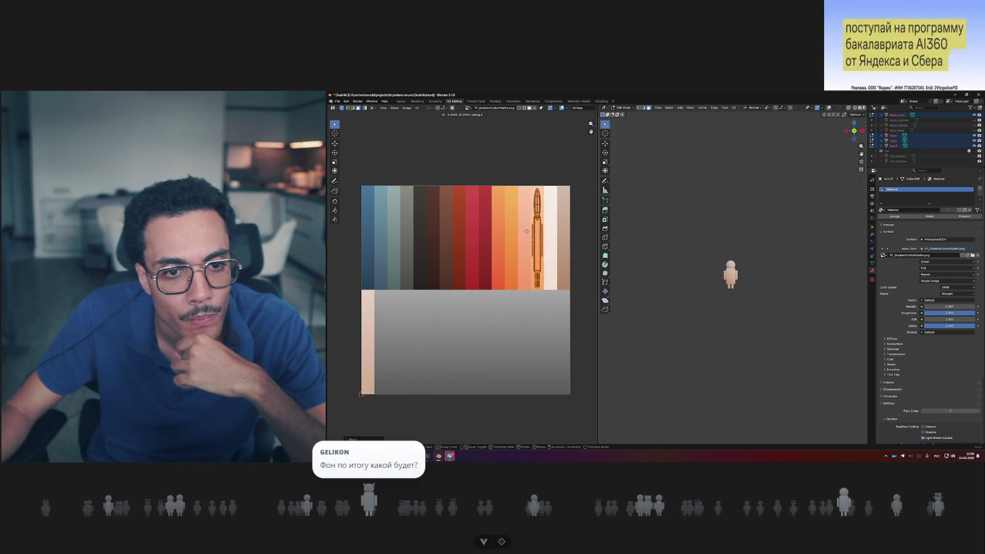
{"action": "left_click", "coordinate": [543, 168]}
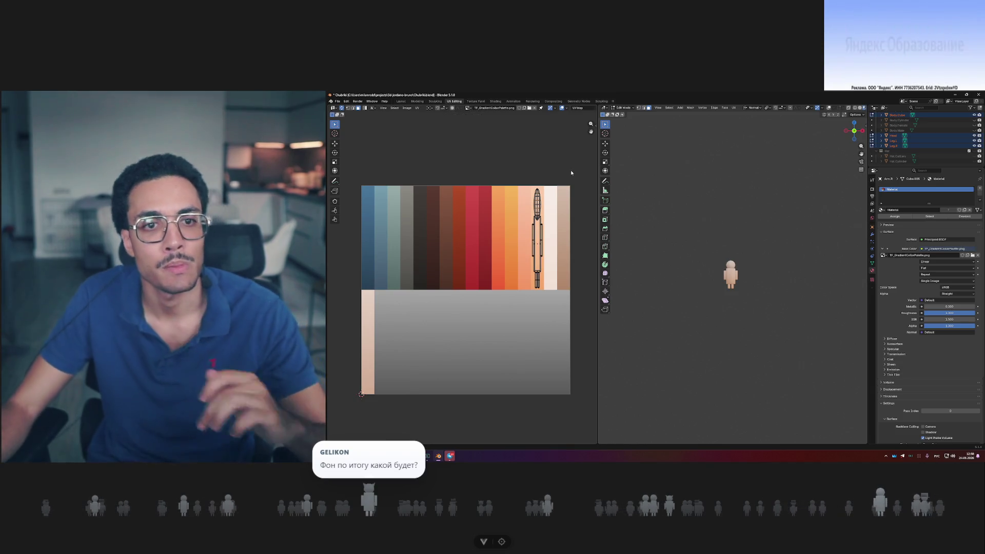
{"action": "left_click", "coordinate": [570, 170]}
{"action": "key", "text": "ctrl+s"}
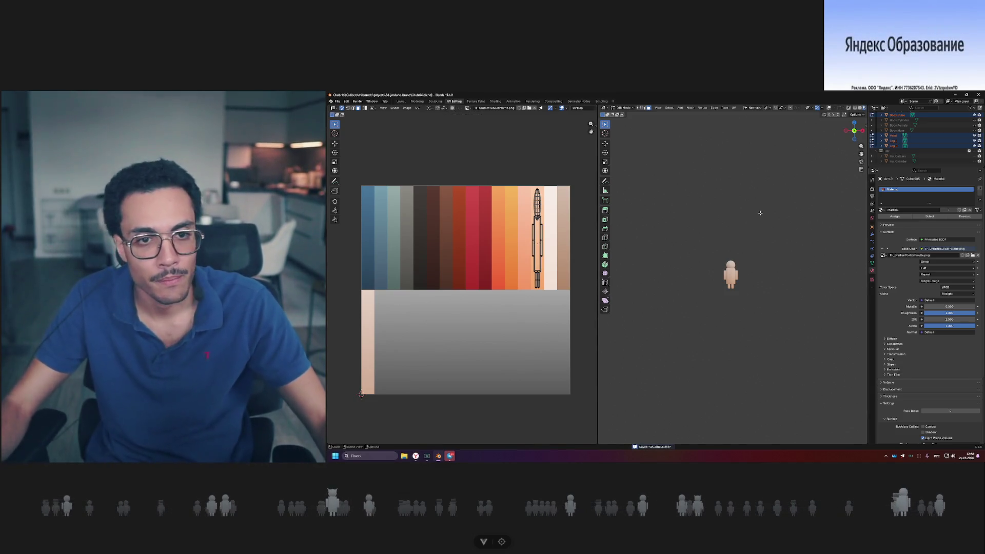
Step: Unhide the hat pieces, select Hat.Cylinder and assign it the existing palette Material
{"action": "left_click", "coordinate": [930, 156]}
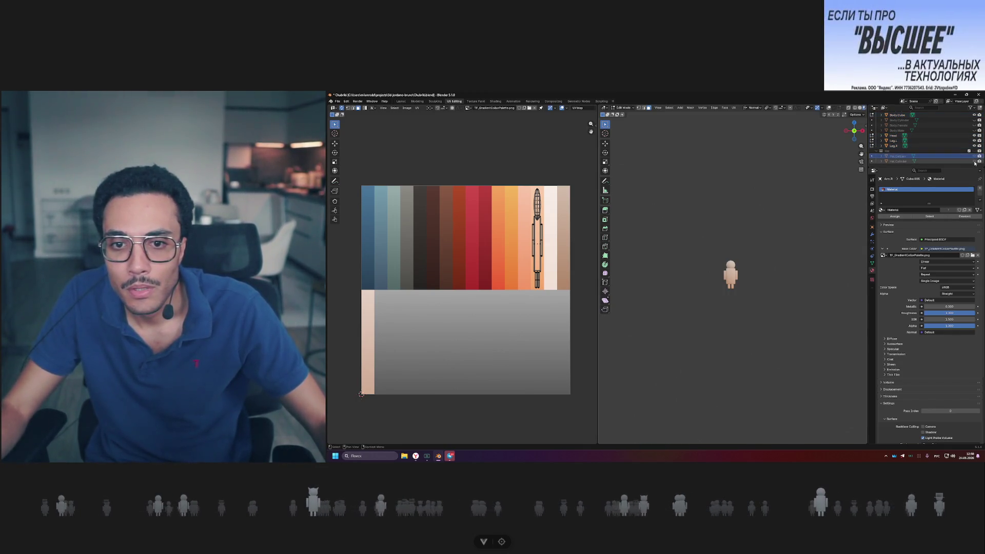
{"action": "left_click", "coordinate": [974, 161]}
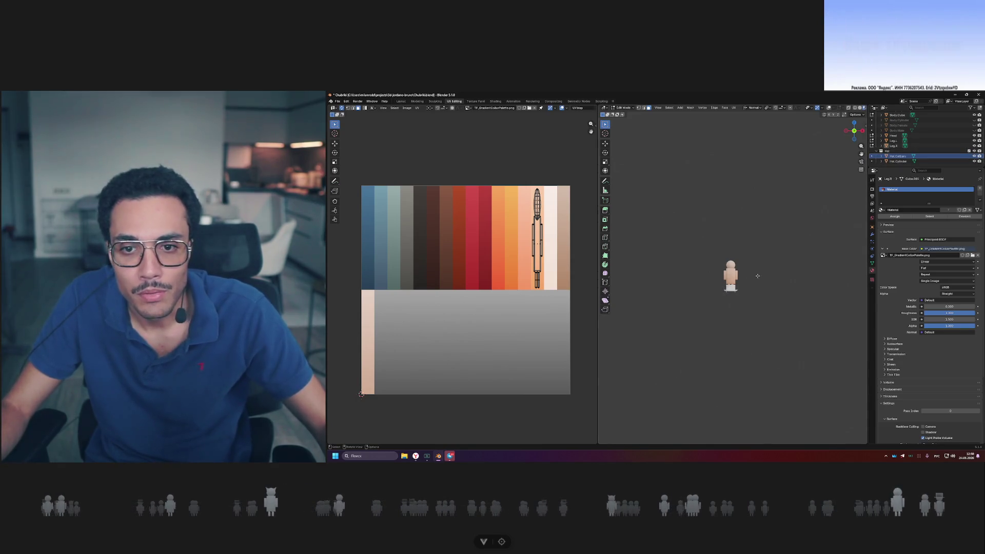
{"action": "key", "text": "Tab"}
{"action": "left_click", "coordinate": [731, 289]}
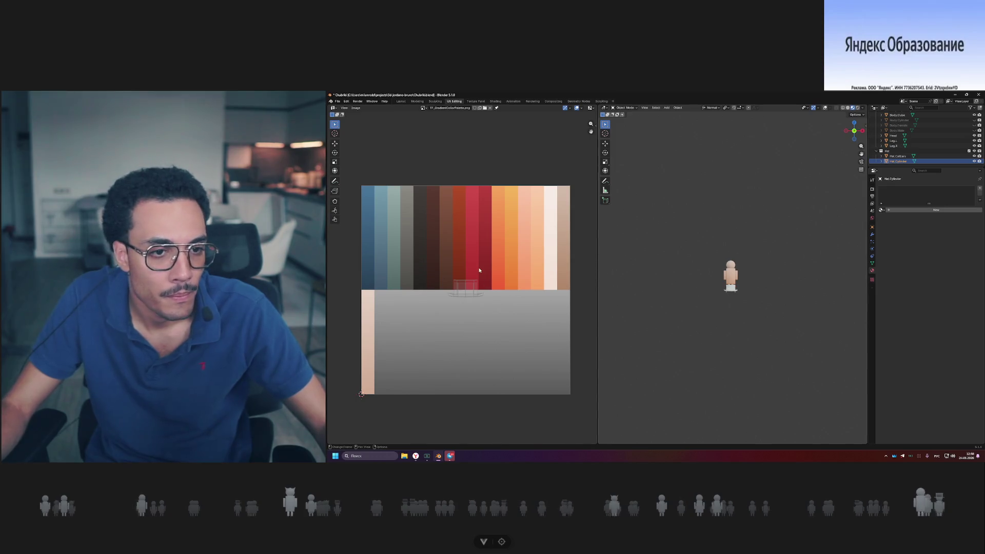
{"action": "key", "text": "Tab"}
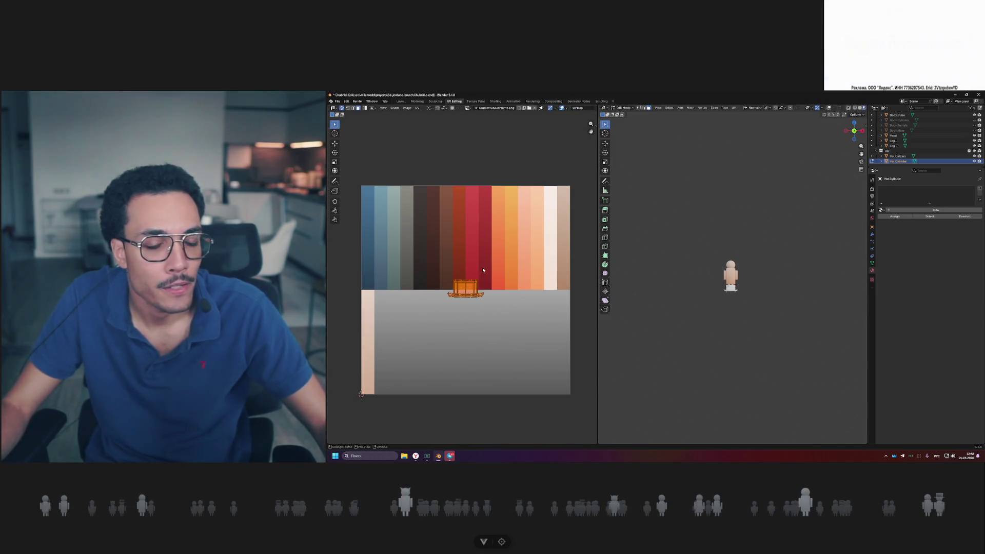
{"action": "scroll", "coordinate": [721, 297], "scroll_direction": "up", "scroll_amount": 7}
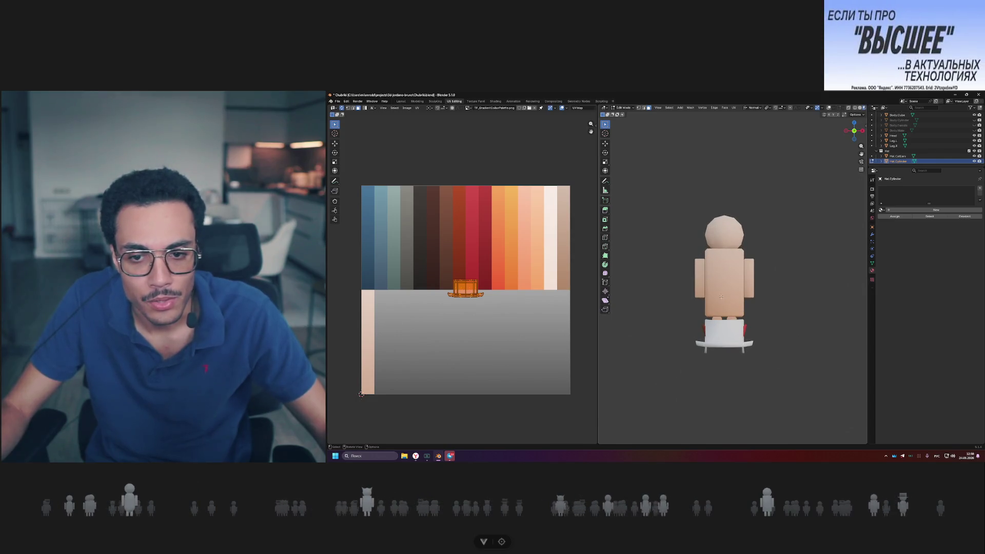
{"action": "scroll", "coordinate": [710, 296], "scroll_direction": "down", "scroll_amount": 2}
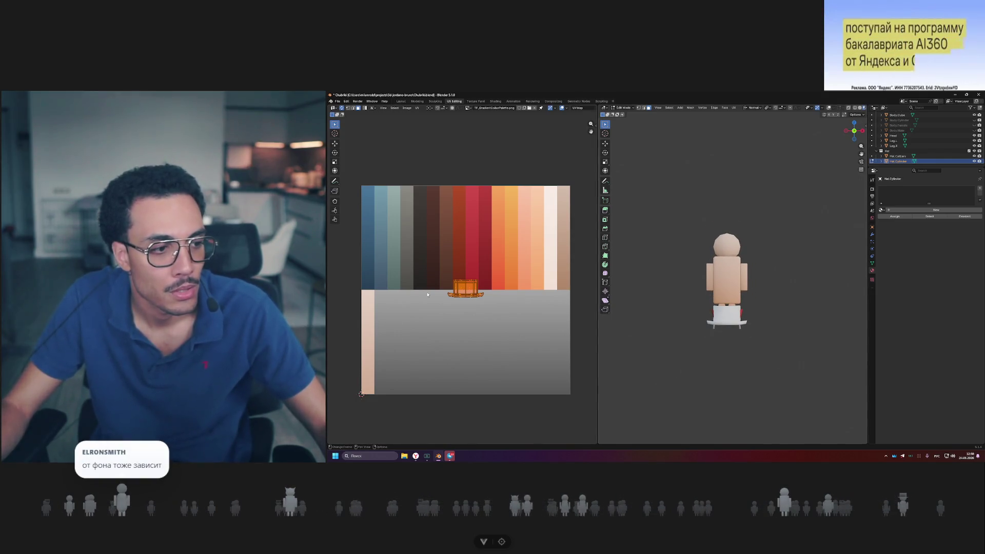
{"action": "left_click", "coordinate": [882, 210]}
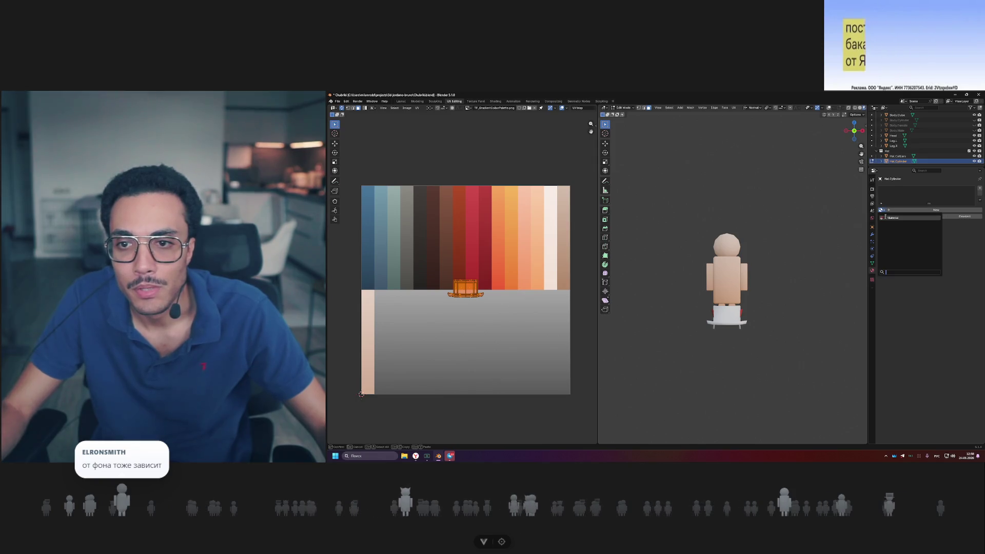
{"action": "left_click", "coordinate": [900, 226]}
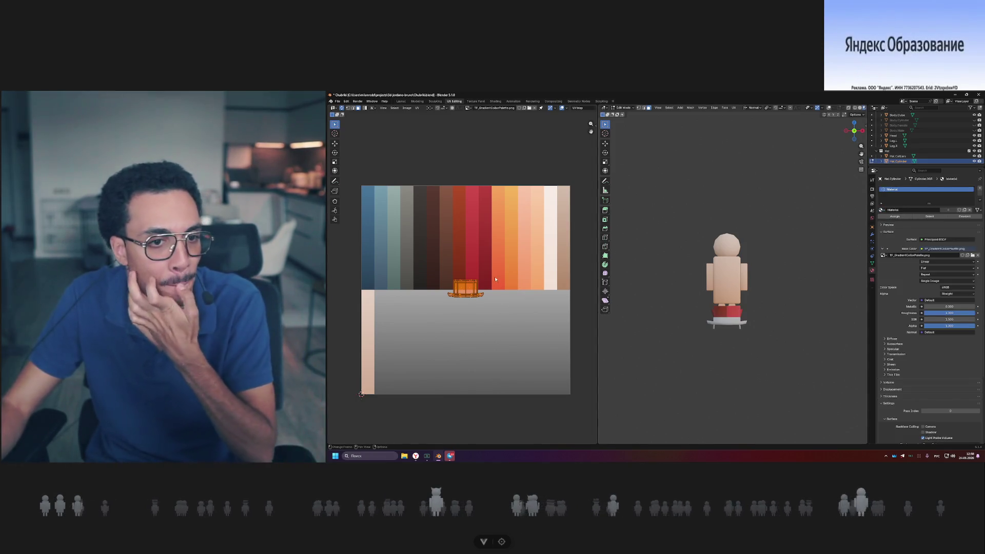
Step: Shrink Hat.Cylinder's UV island and move it onto the dark brown palette stripe
{"action": "left_click", "coordinate": [457, 267]}
{"action": "key", "text": "a"}
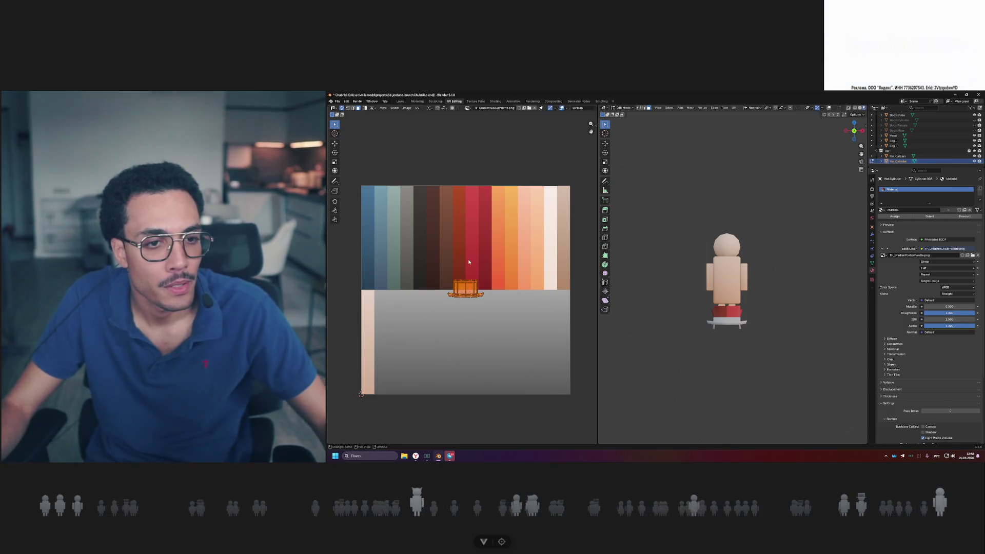
{"action": "key", "text": "s"}
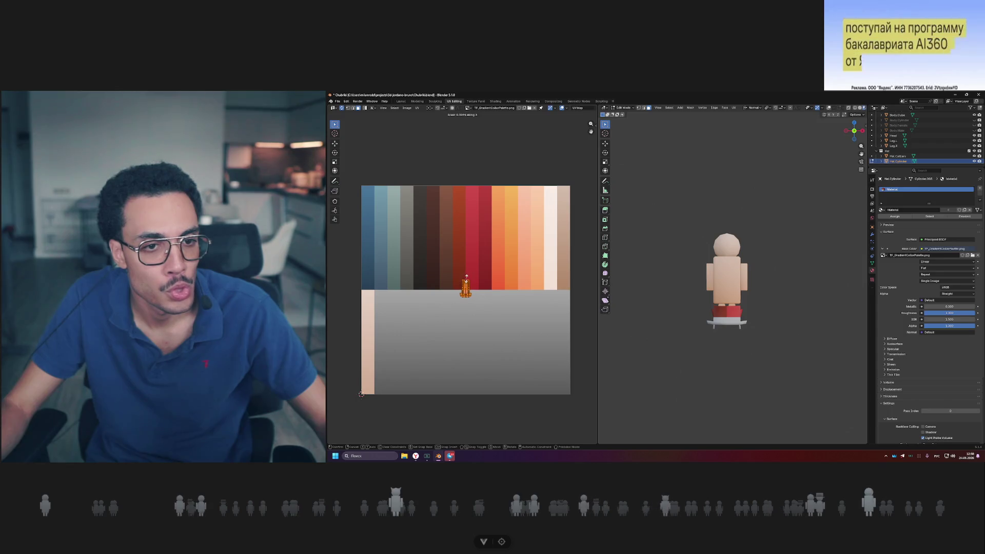
{"action": "key", "text": "g"}
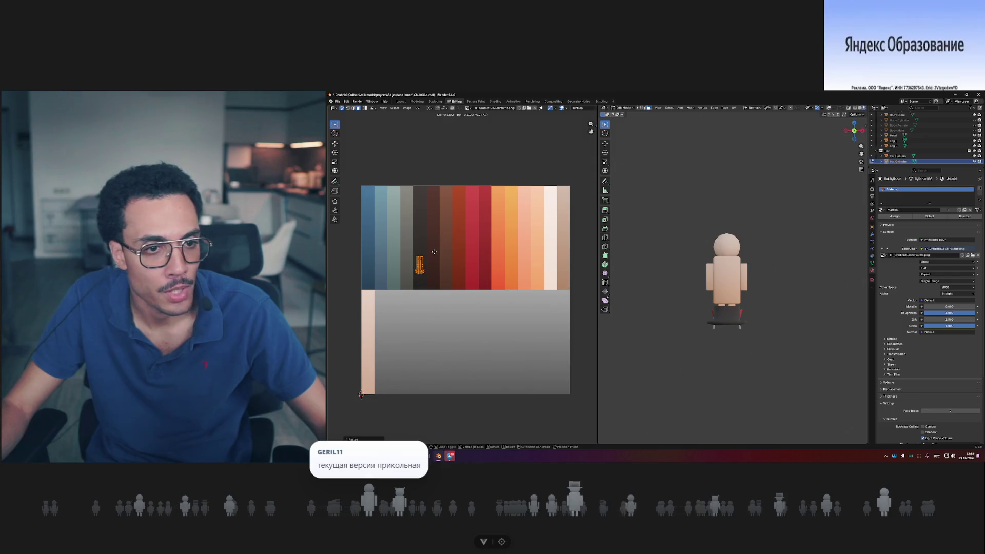
{"action": "key", "text": "g"}
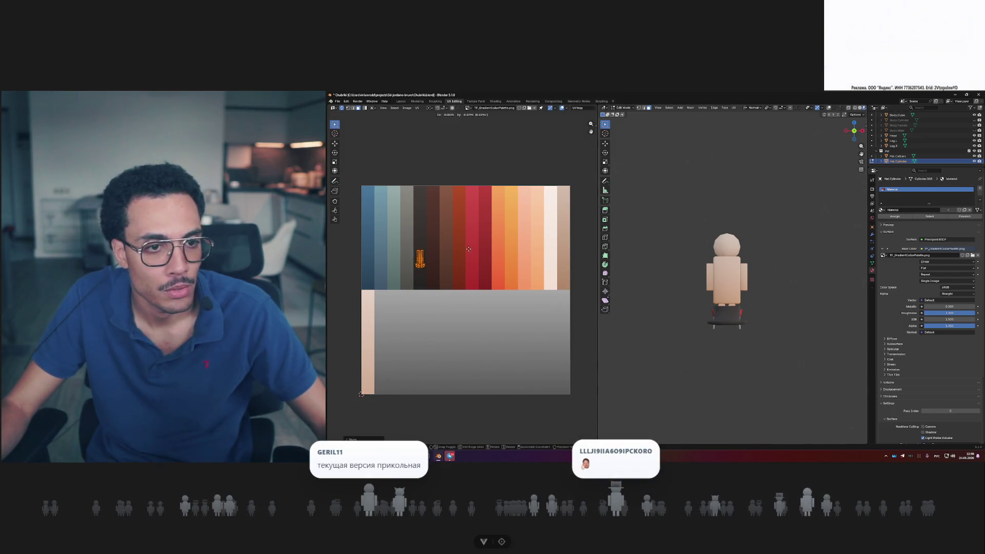
{"action": "left_click", "coordinate": [468, 231]}
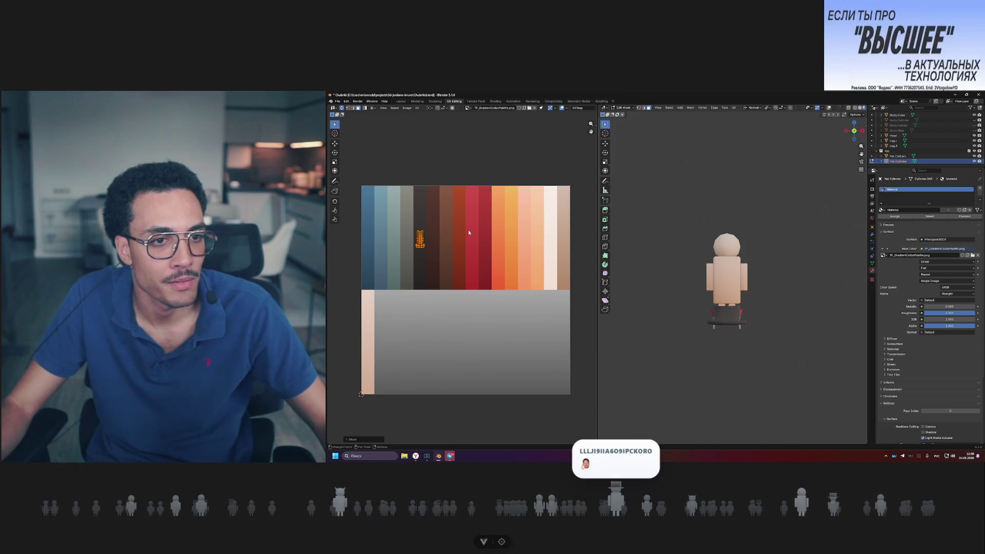
Step: Stretch the island vertically into a tall strip placed inside the dark brown stripe
{"action": "key", "text": "s"}
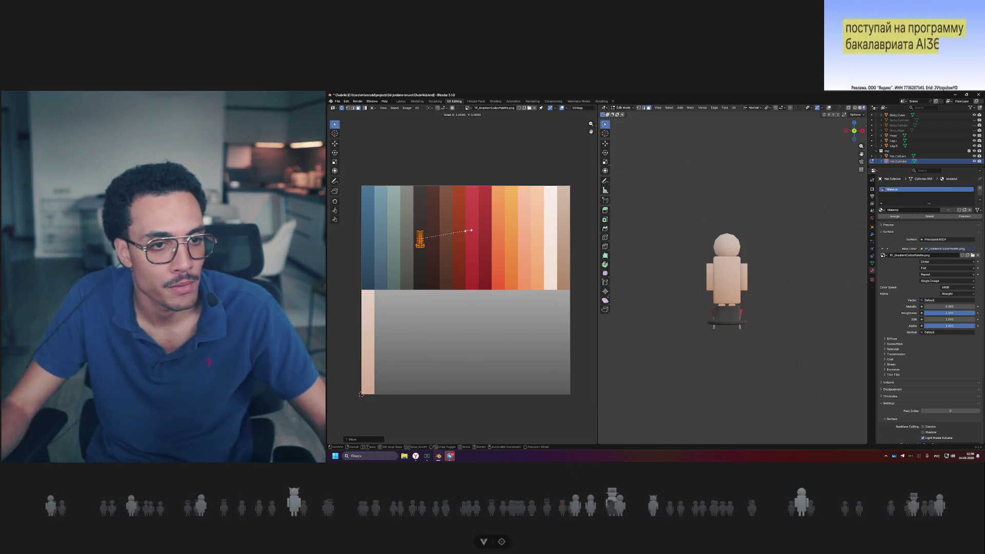
{"action": "key", "text": "y"}
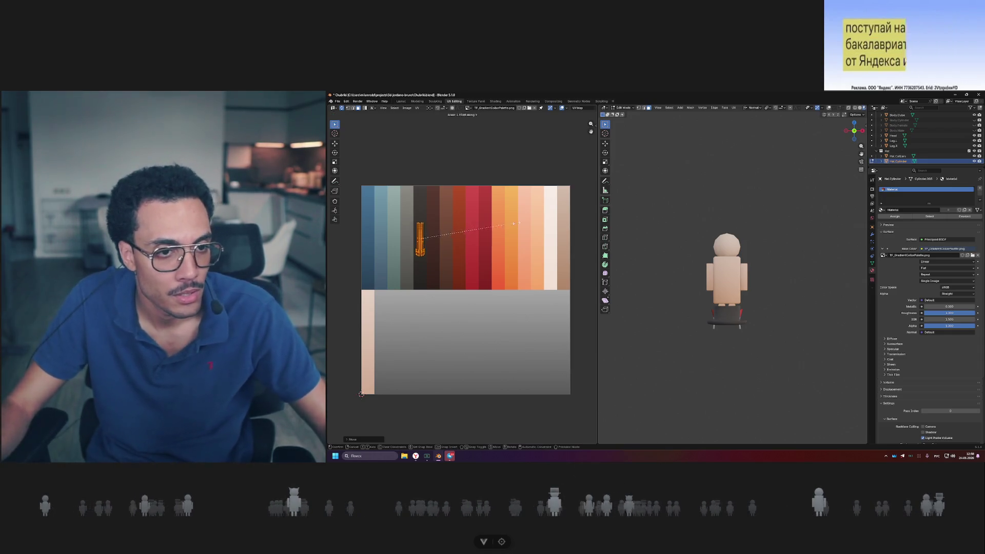
{"action": "left_click", "coordinate": [427, 218]}
{"action": "key", "text": "g"}
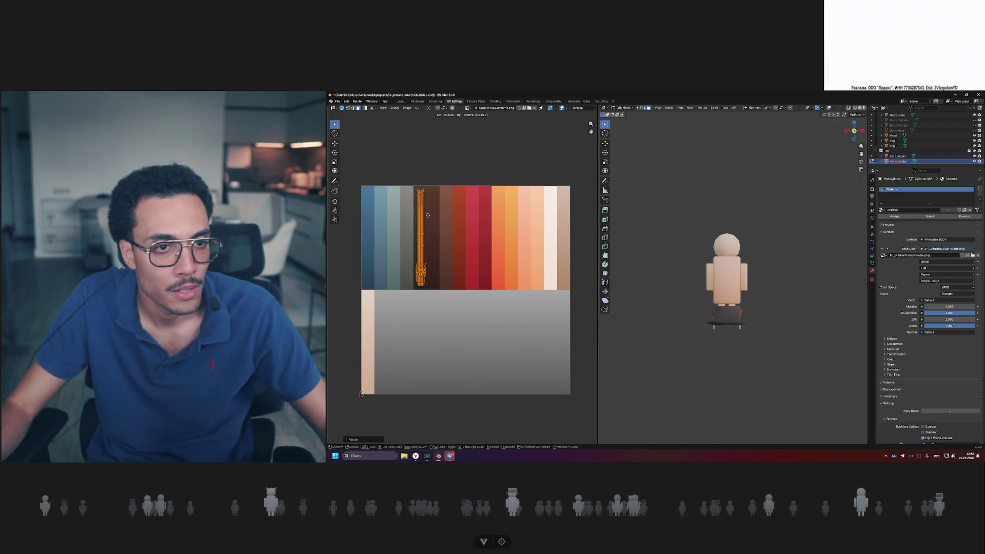
{"action": "left_click", "coordinate": [427, 215]}
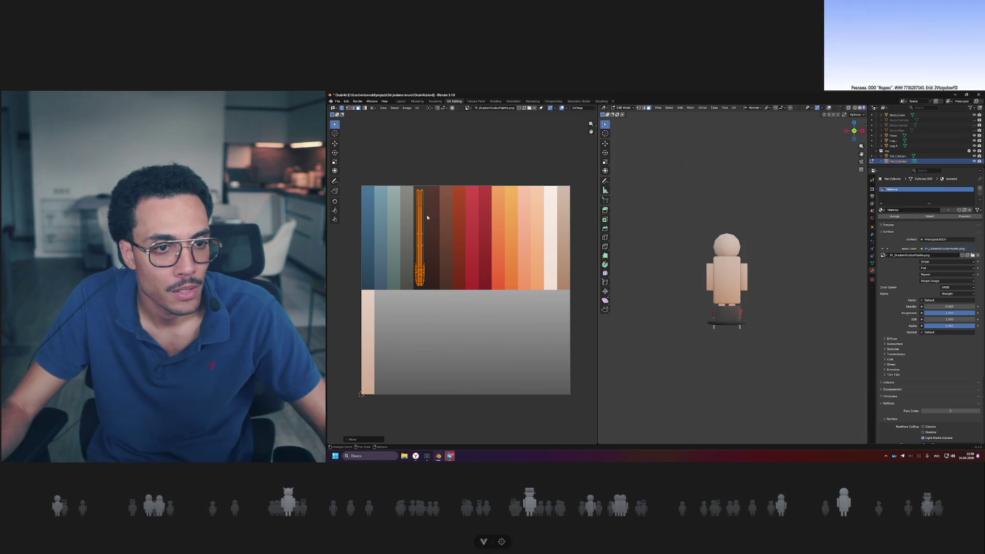
{"action": "left_click", "coordinate": [485, 160]}
{"action": "middle_click_drag", "start_coordinate": [708, 256], "coordinate": [803, 261]}
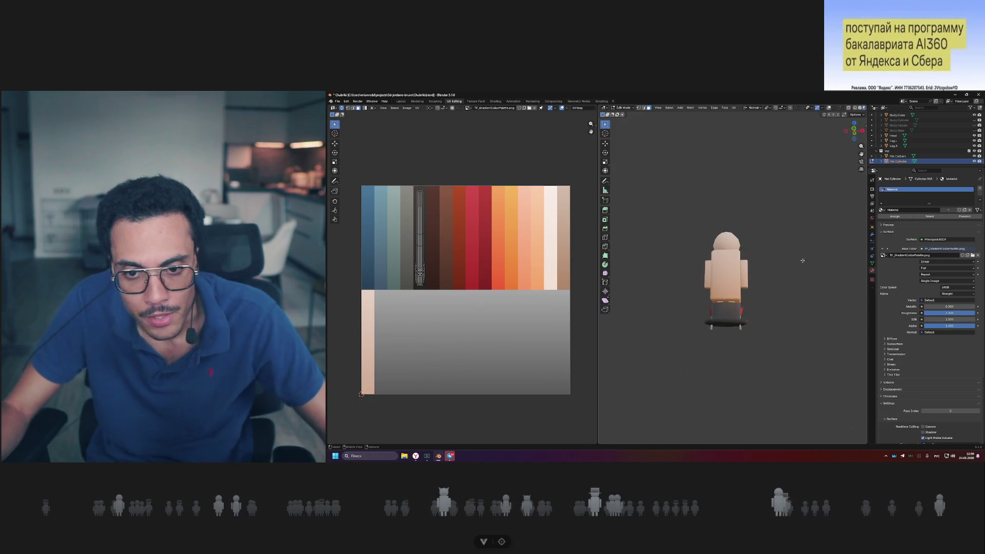
Step: Inspect the character from behind and below, briefly hiding Hat.Cylinder to check the base
{"action": "left_click", "coordinate": [726, 316]}
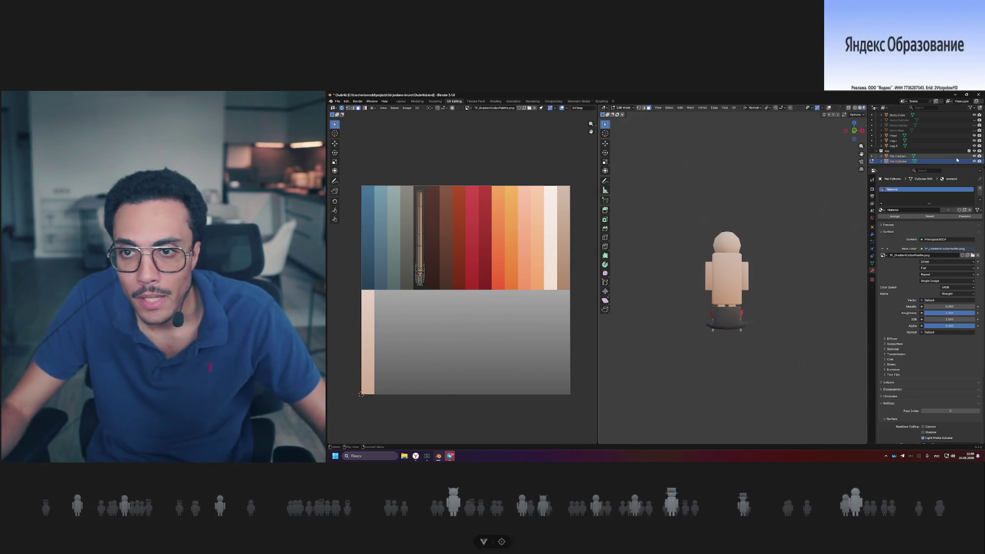
{"action": "mouse_move", "coordinate": [758, 235]}
{"action": "middle_mouse_down"}
{"action": "mouse_move", "coordinate": [823, 218]}
{"action": "mouse_move", "coordinate": [809, 209]}
{"action": "mouse_move", "coordinate": [736, 242]}
{"action": "mouse_move", "coordinate": [688, 237]}
{"action": "mouse_move", "coordinate": [764, 244]}
{"action": "middle_mouse_up"}
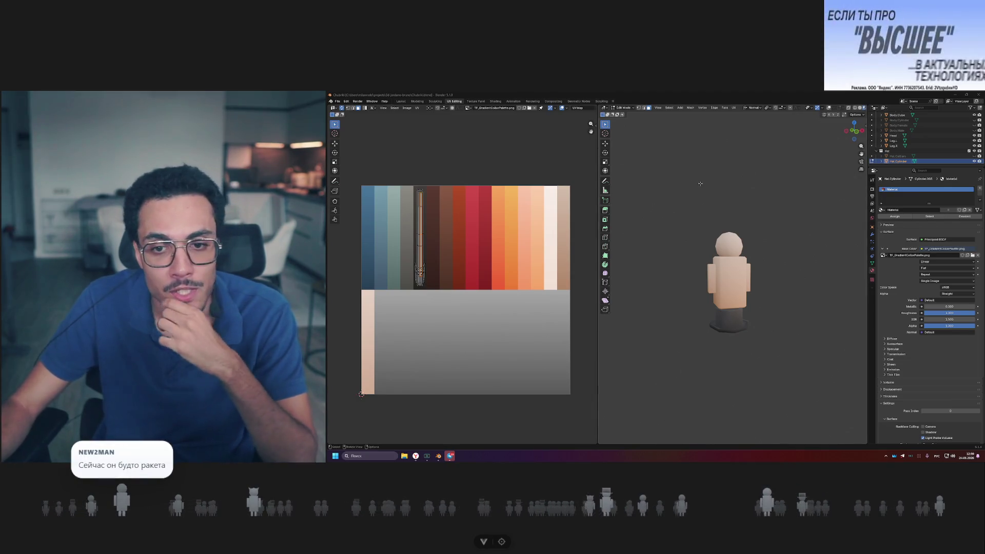
{"action": "left_click", "coordinate": [975, 162]}
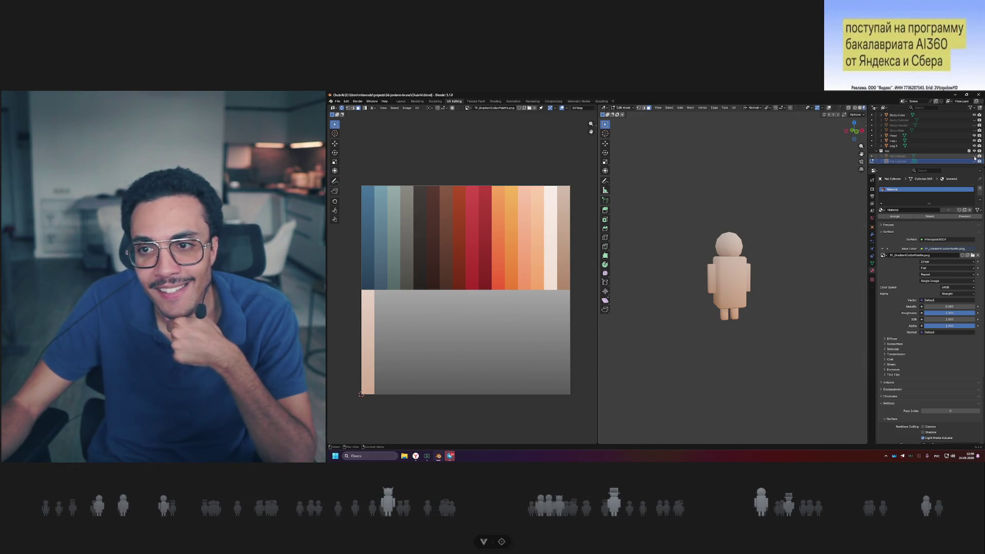
{"action": "mouse_move", "coordinate": [790, 246]}
{"action": "middle_mouse_down"}
{"action": "mouse_move", "coordinate": [794, 290]}
{"action": "mouse_move", "coordinate": [789, 282]}
{"action": "middle_mouse_up"}
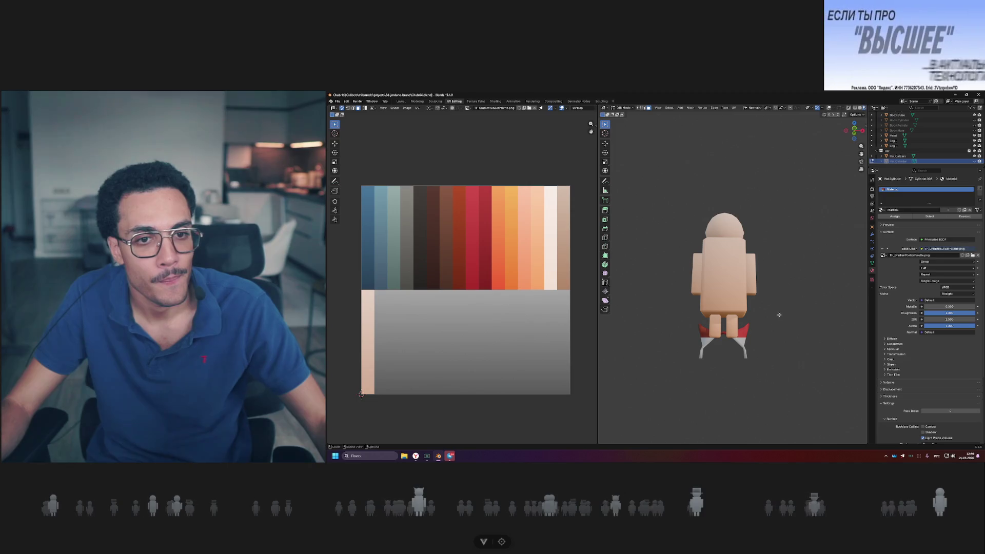
{"action": "left_click", "coordinate": [975, 161]}
{"action": "mouse_move", "coordinate": [749, 283]}
{"action": "middle_mouse_down"}
{"action": "mouse_move", "coordinate": [796, 284]}
{"action": "mouse_move", "coordinate": [745, 294]}
{"action": "mouse_move", "coordinate": [767, 298]}
{"action": "mouse_move", "coordinate": [756, 296]}
{"action": "middle_mouse_up"}
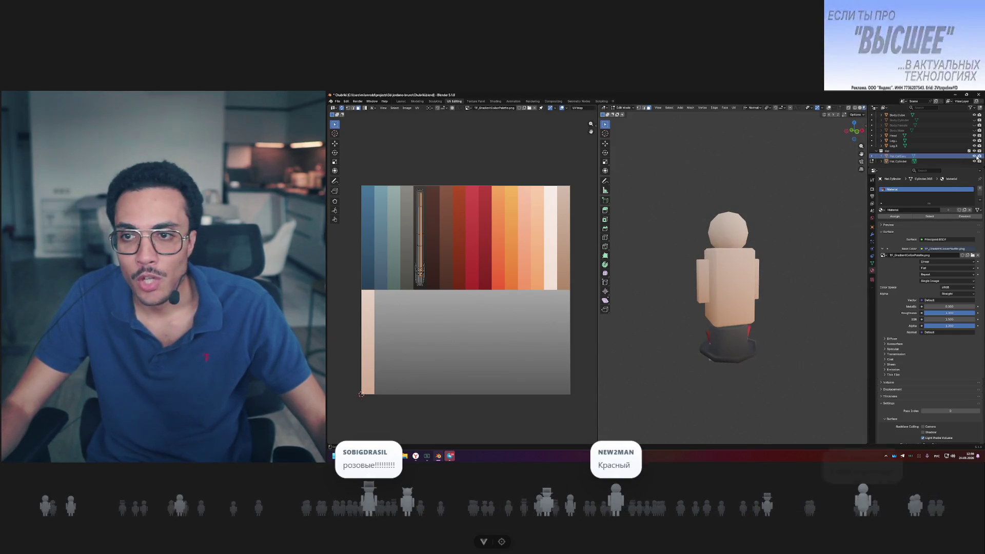
Step: Select Hat.CatEars in the Outliner and return to Object Mode
{"action": "left_click", "coordinate": [955, 161]}
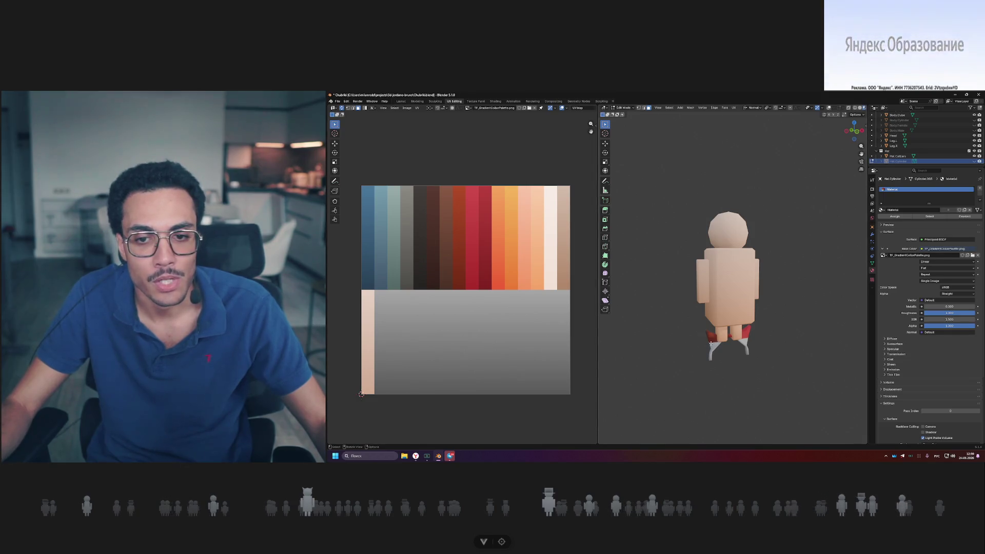
{"action": "left_click", "coordinate": [923, 157]}
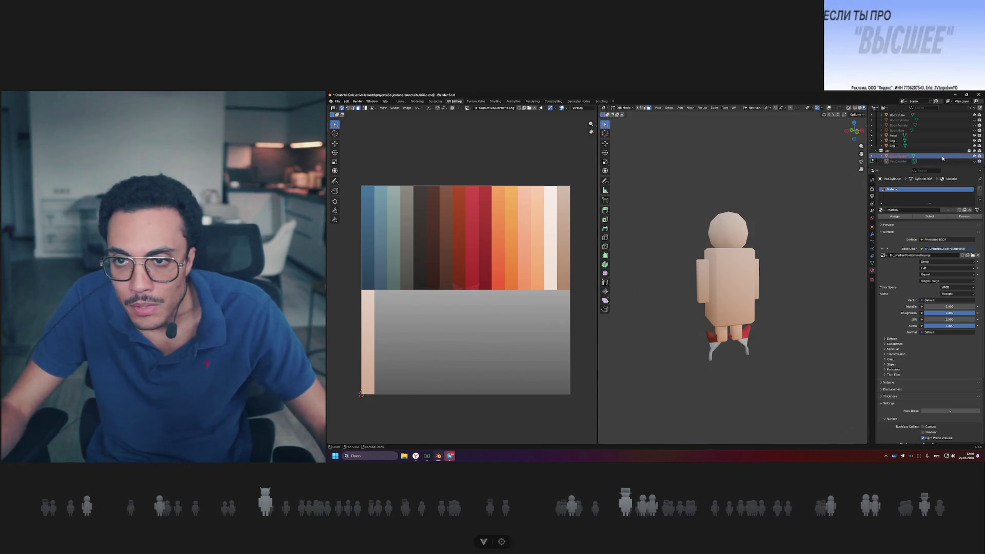
{"action": "key", "text": "Tab"}
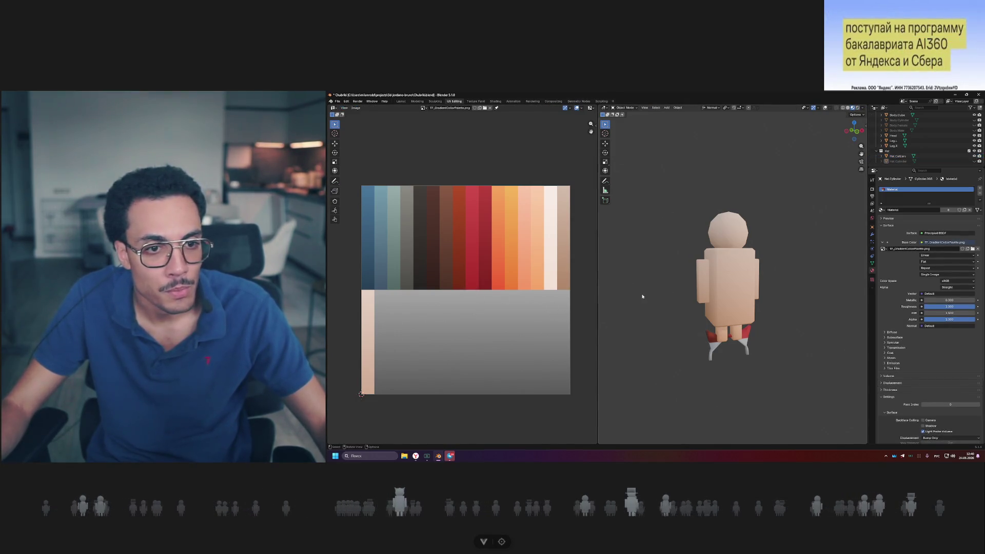
Step: Squeeze the cat ears' UV island, move it onto the red stripe and stretch it vertically
{"action": "key", "text": "ctrl+z"}
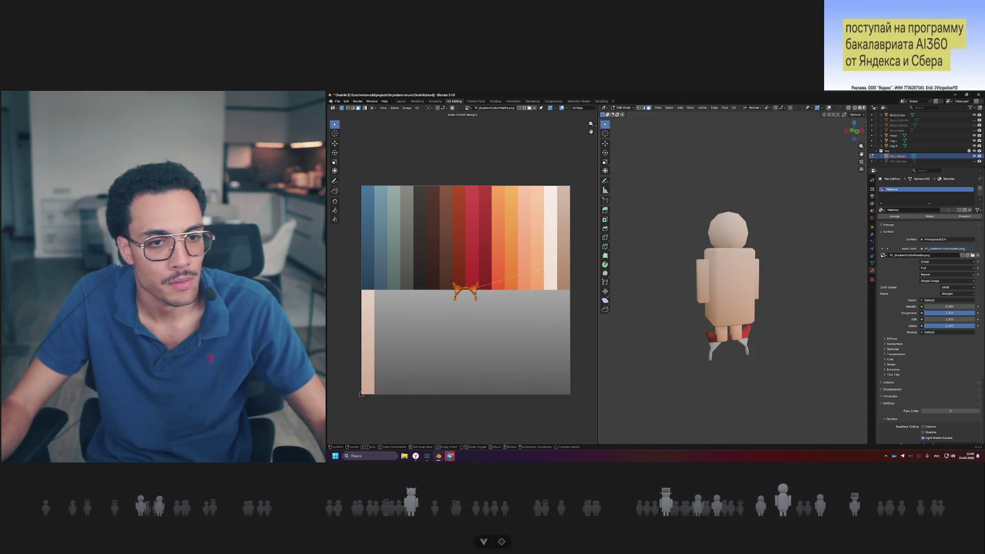
{"action": "left_click", "coordinate": [493, 287]}
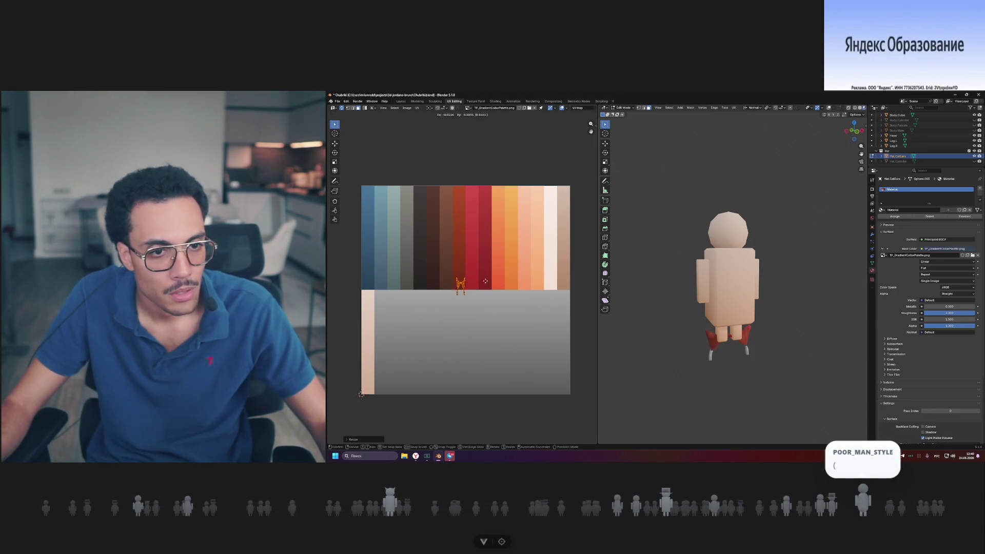
{"action": "left_click", "coordinate": [500, 239]}
{"action": "key", "text": "s"}
{"action": "key", "text": "y"}
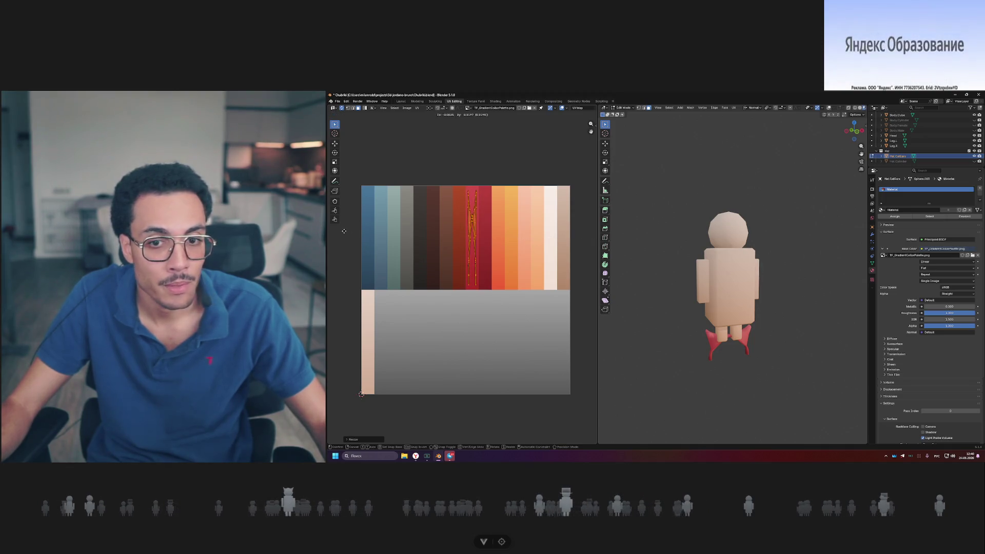
{"action": "left_click", "coordinate": [344, 231]}
Step: Check the red ears from another angle and save Chubriki.blend
{"action": "mouse_move", "coordinate": [817, 364]}
{"action": "middle_mouse_down"}
{"action": "mouse_move", "coordinate": [770, 341]}
{"action": "mouse_move", "coordinate": [710, 345]}
{"action": "mouse_move", "coordinate": [813, 361]}
{"action": "middle_mouse_up"}
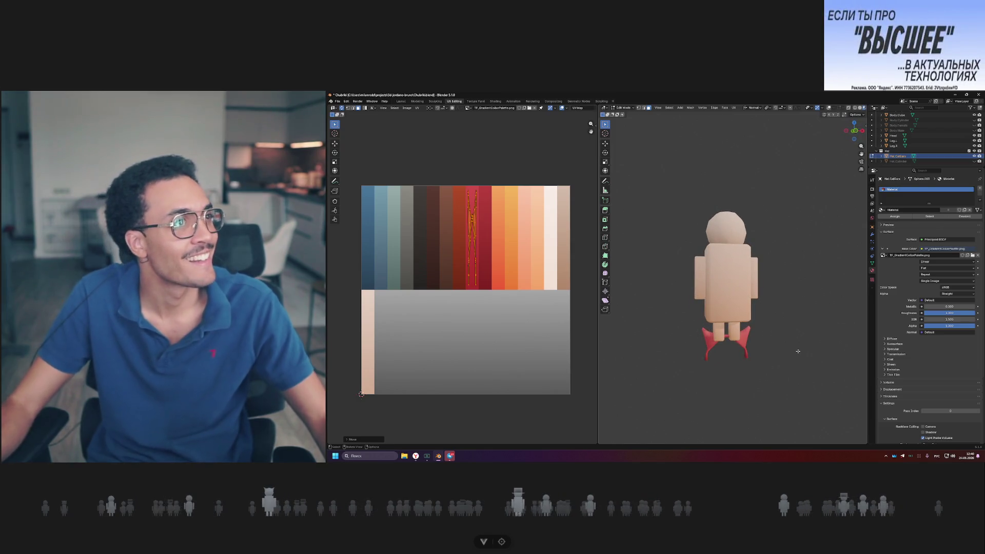
{"action": "key", "text": "ctrl+s"}
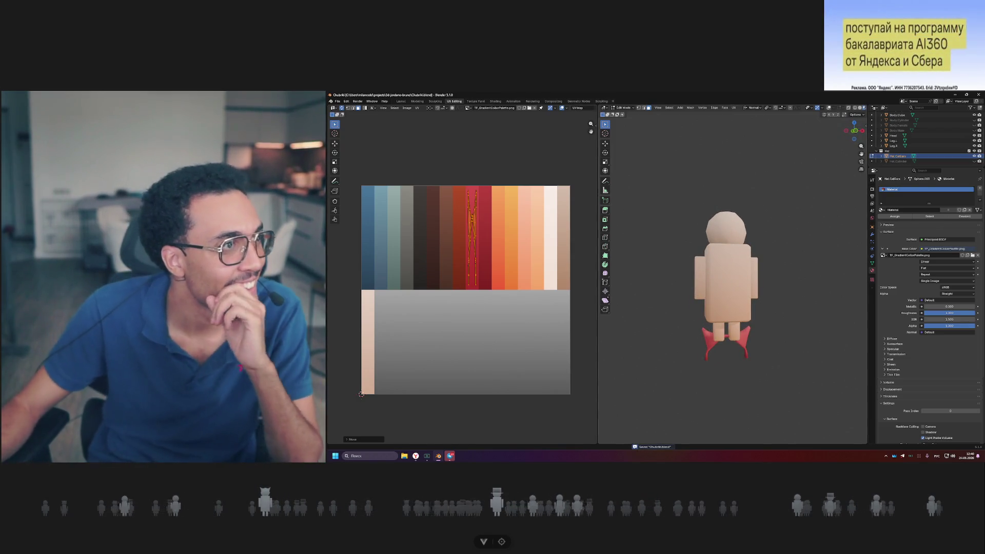
{"action": "left_click", "coordinate": [633, 211]}
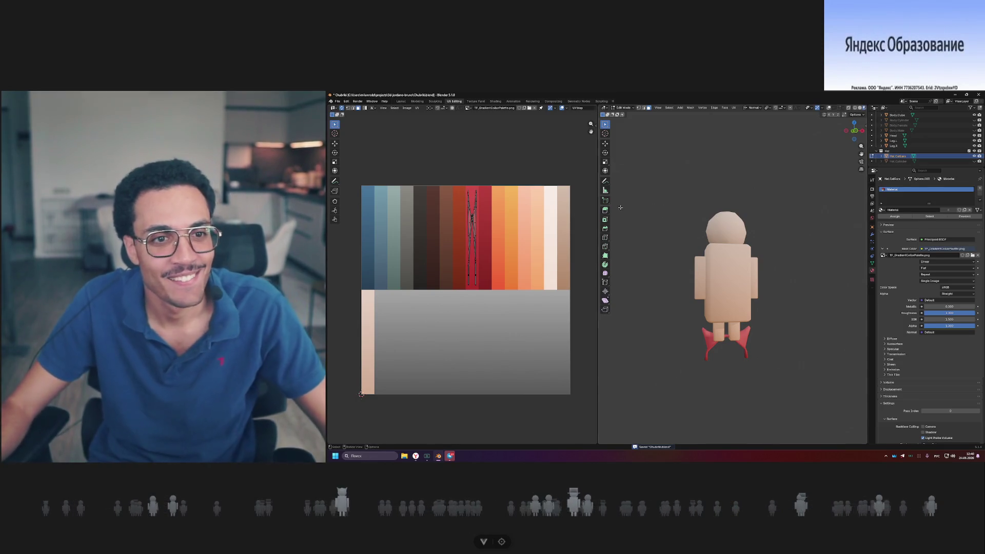
Step: In Object Mode, hide Hat.CatEars, show Hat.Cylinder, rotate the character slightly and select Hat.Cylinder
{"action": "key", "text": "Tab"}
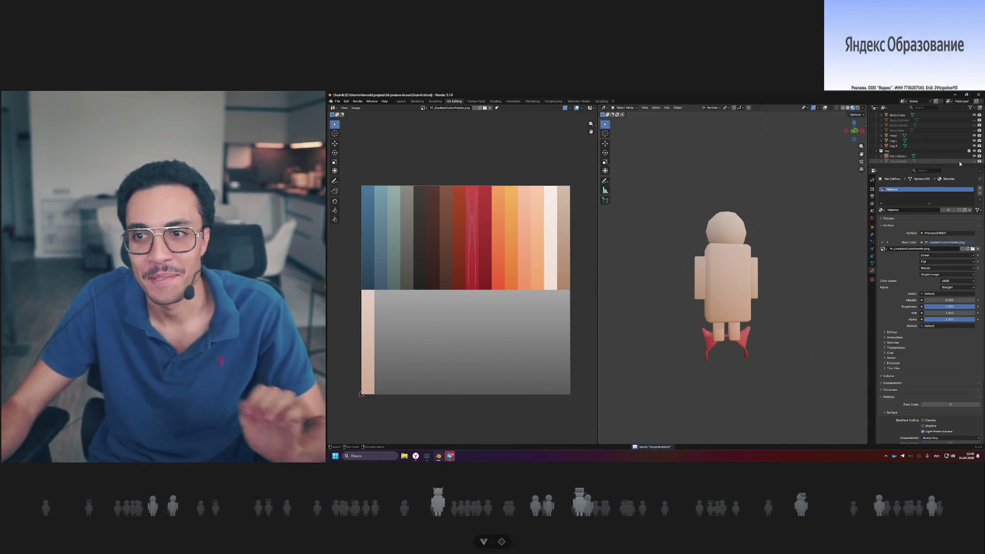
{"action": "left_click", "coordinate": [974, 156]}
{"action": "left_click", "coordinate": [974, 161]}
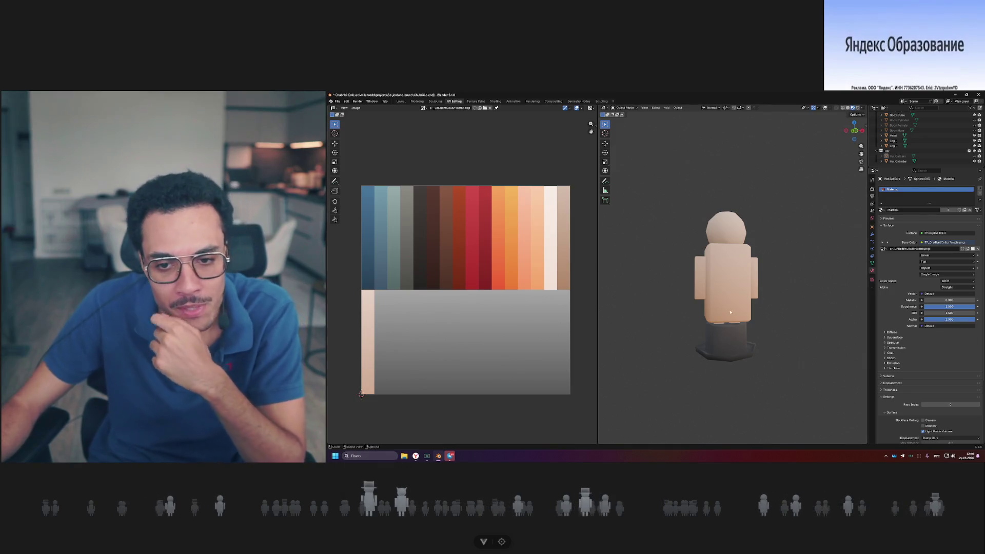
{"action": "key", "text": "r"}
{"action": "left_click", "coordinate": [632, 272]}
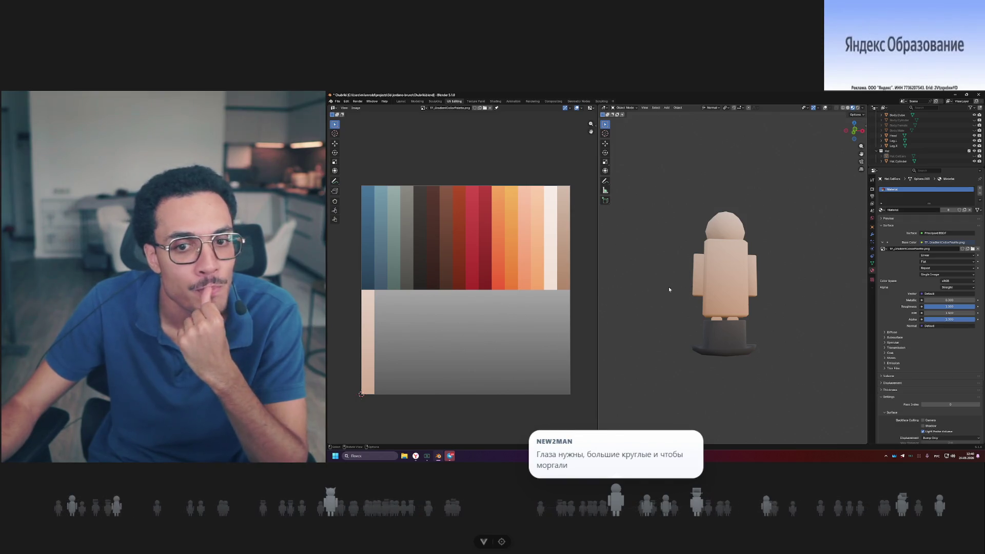
{"action": "left_click", "coordinate": [906, 162]}
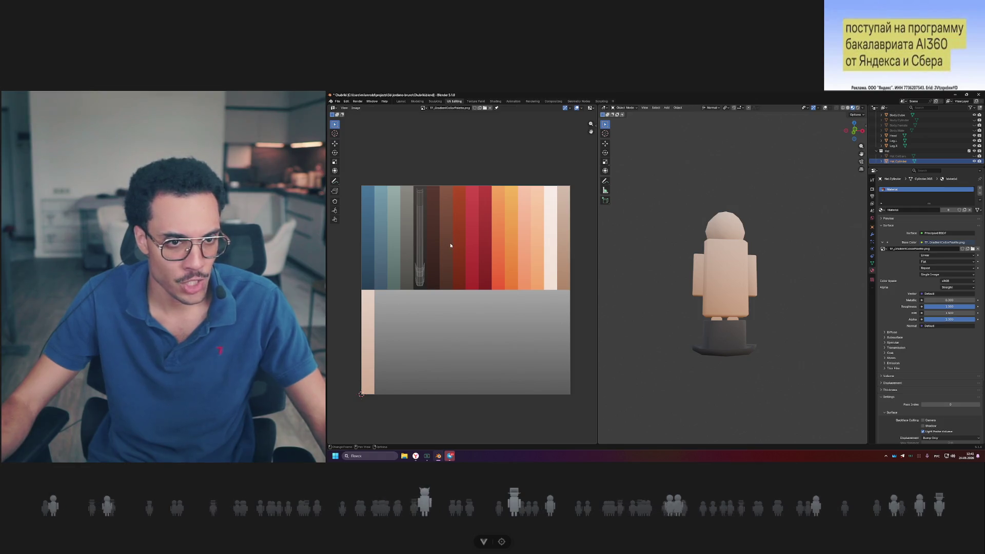
Step: Slide the cylinder hat's UVs along X onto the pale stripe and view the white hat
{"action": "key", "text": "Tab"}
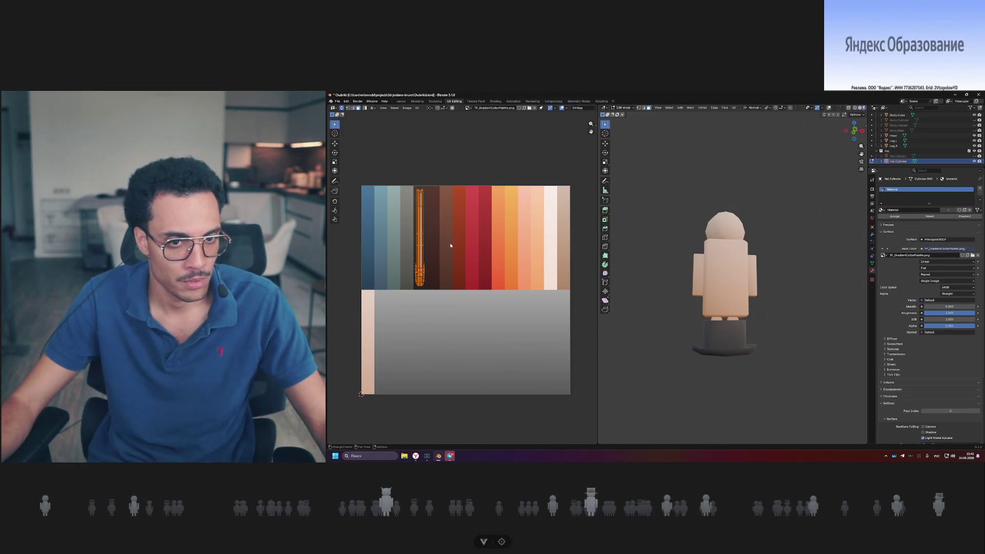
{"action": "key", "text": "g"}
{"action": "key", "text": "x"}
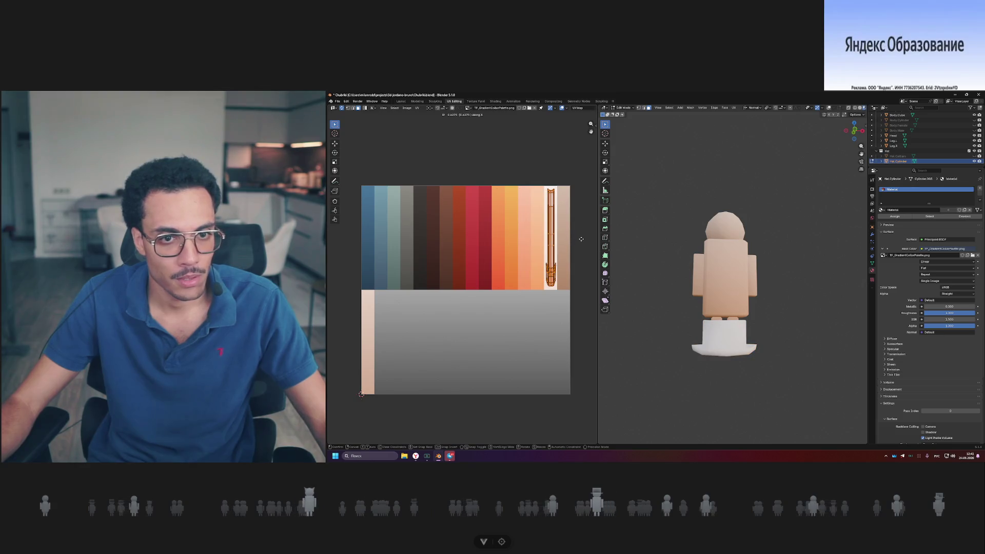
{"action": "left_click", "coordinate": [581, 239]}
{"action": "key", "text": "Tab"}
{"action": "mouse_move", "coordinate": [658, 222]}
{"action": "middle_mouse_down"}
{"action": "mouse_move", "coordinate": [695, 222]}
{"action": "mouse_move", "coordinate": [707, 236]}
{"action": "mouse_move", "coordinate": [626, 220]}
{"action": "mouse_move", "coordinate": [635, 219]}
{"action": "middle_mouse_up"}
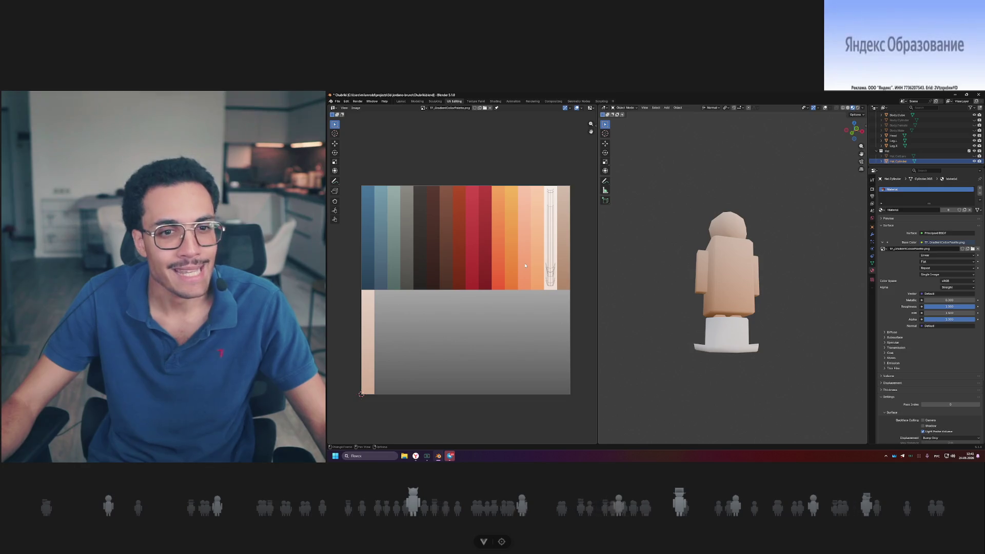
Step: Slide all the hat's UVs along X onto the grey stripe and inspect the recoloured hat
{"action": "key", "text": "Tab"}
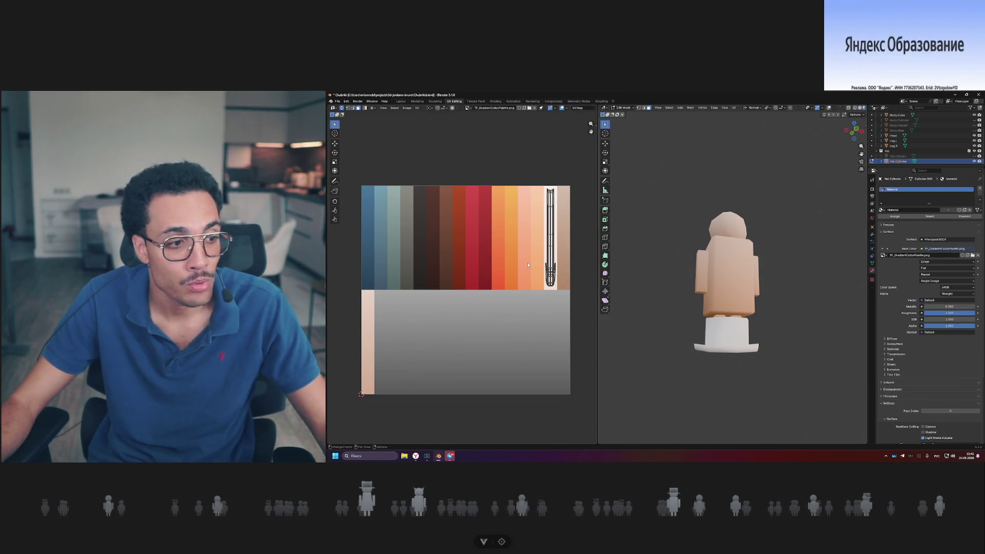
{"action": "key", "text": "a"}
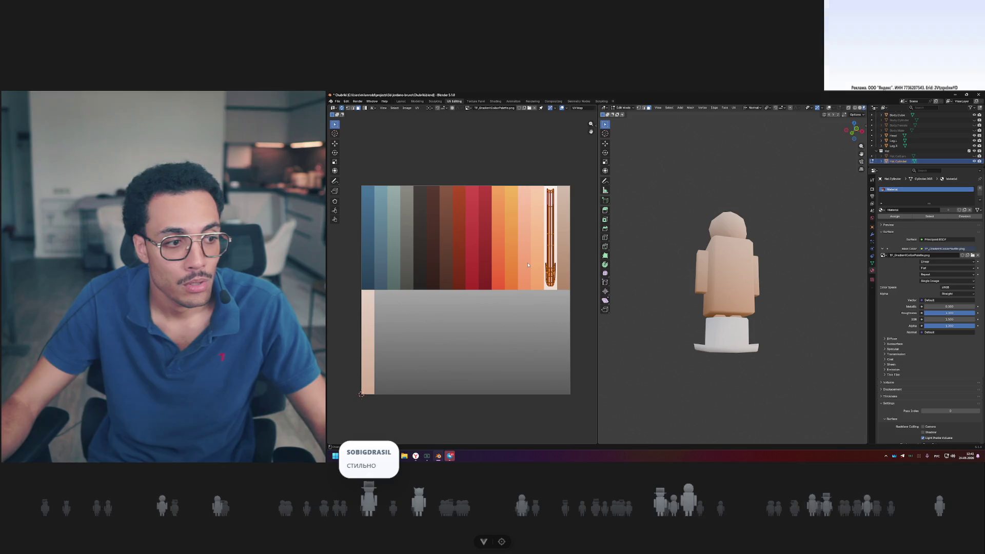
{"action": "key", "text": "g"}
{"action": "key", "text": "x"}
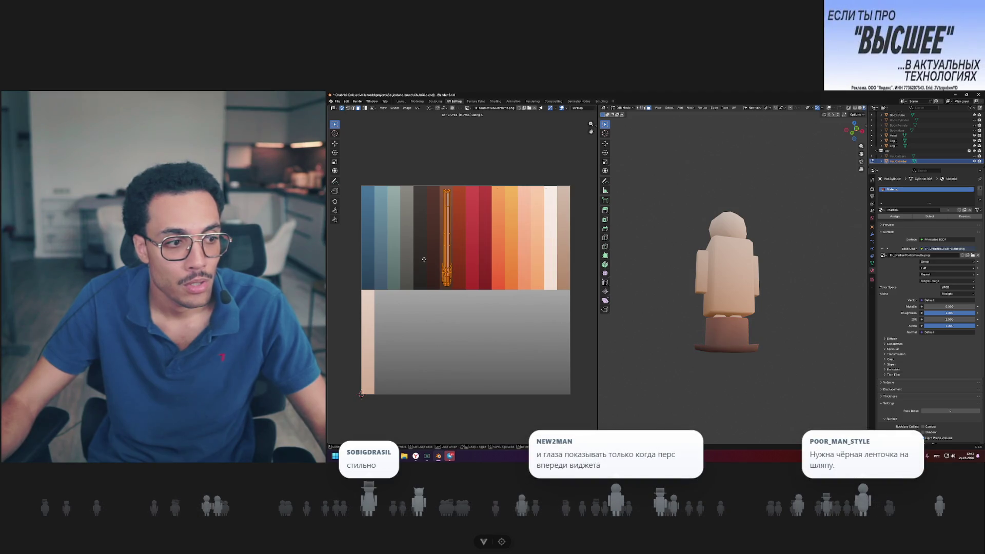
{"action": "left_click", "coordinate": [383, 253]}
{"action": "middle_click_drag", "start_coordinate": [728, 247], "coordinate": [805, 265]}
{"action": "scroll", "coordinate": [796, 261], "scroll_direction": "down", "scroll_amount": 4}
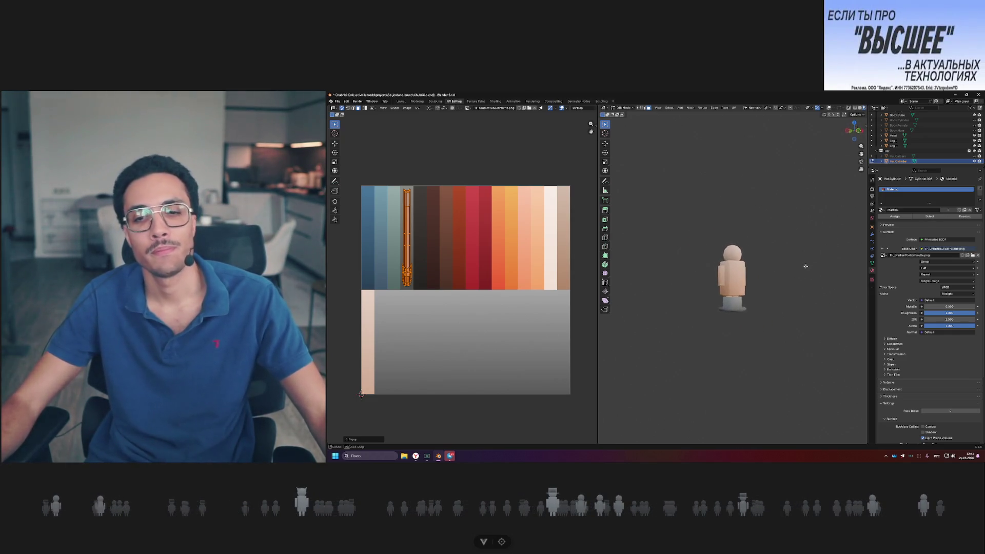
{"action": "mouse_move", "coordinate": [765, 238]}
{"action": "middle_mouse_down"}
{"action": "mouse_move", "coordinate": [762, 225]}
{"action": "mouse_move", "coordinate": [768, 256]}
{"action": "mouse_move", "coordinate": [736, 224]}
{"action": "middle_mouse_up"}
{"action": "middle_click_drag", "start_coordinate": [762, 270], "coordinate": [741, 277]}
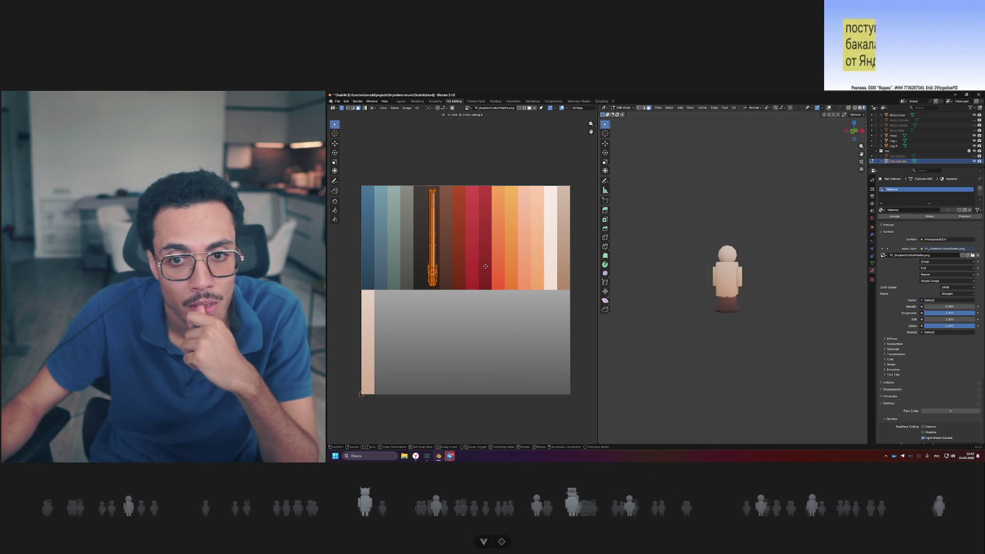
{"action": "key", "text": "Escape"}
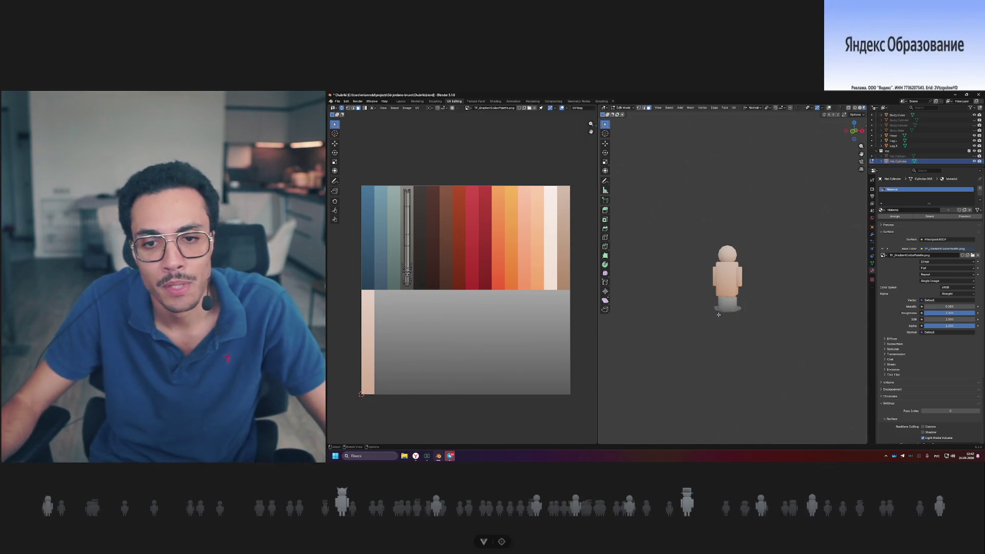
{"action": "key", "text": "a"}
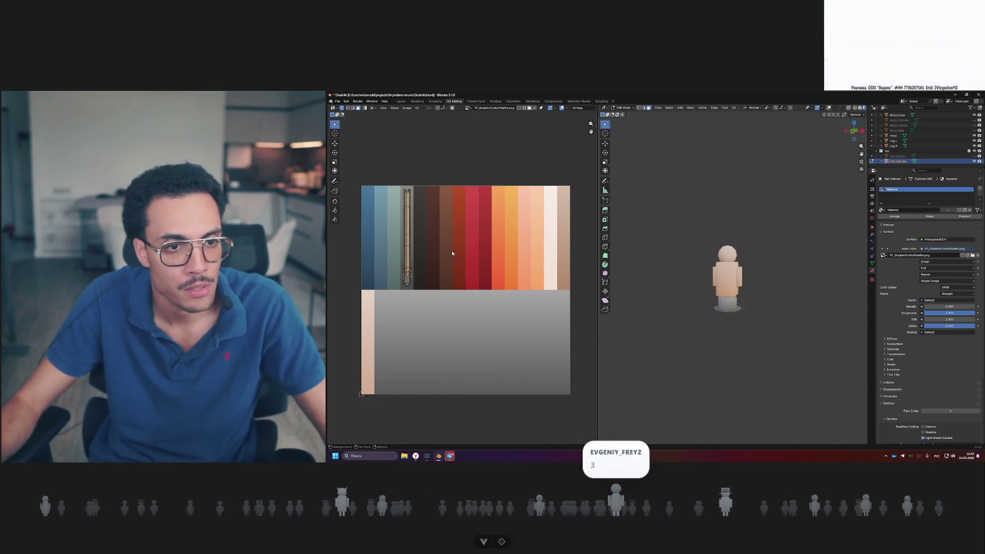
{"action": "key", "text": "a"}
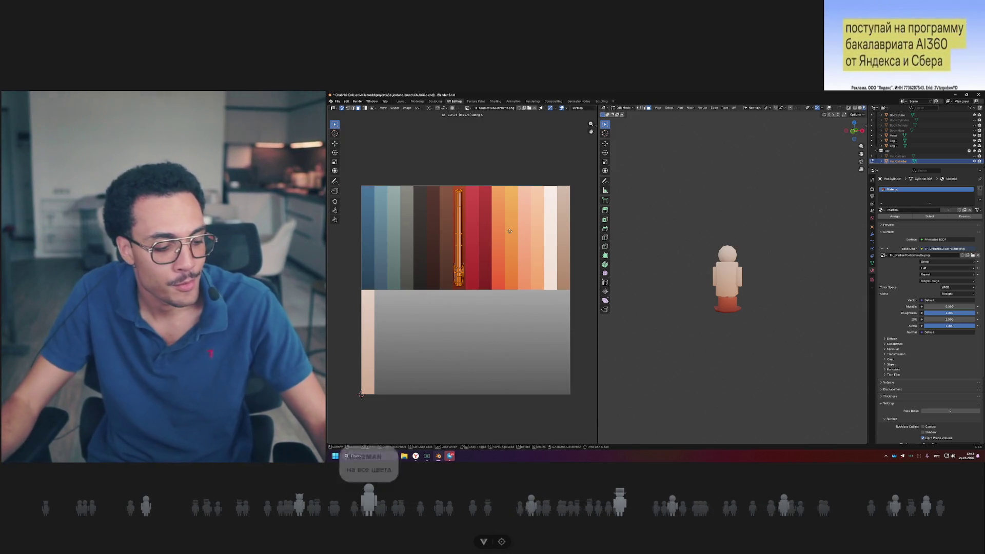
Step: Cancel the trial transforms, slide the hat's UVs along X and widen them across the brown stripes
{"action": "key", "text": "Escape"}
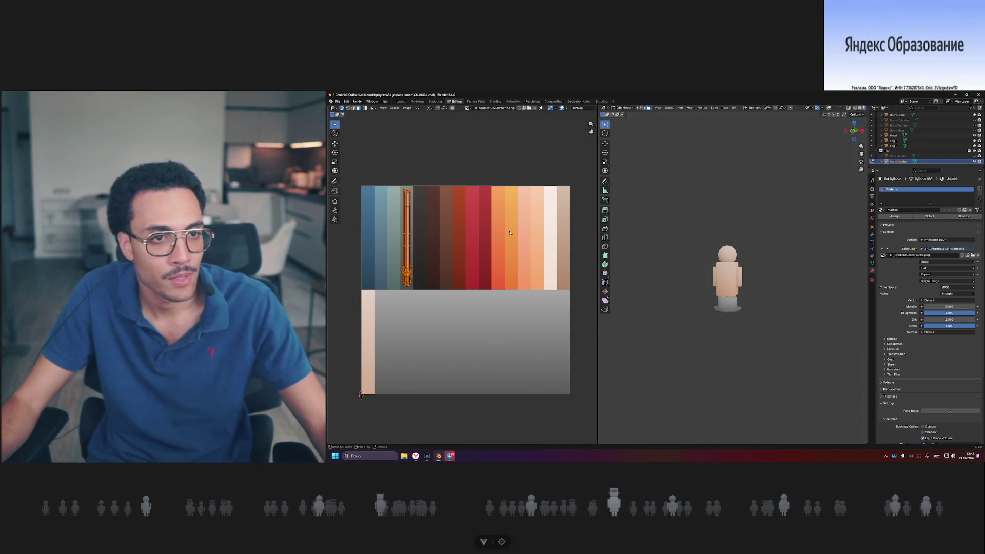
{"action": "key", "text": "Escape"}
{"action": "key", "text": "g"}
{"action": "key", "text": "x"}
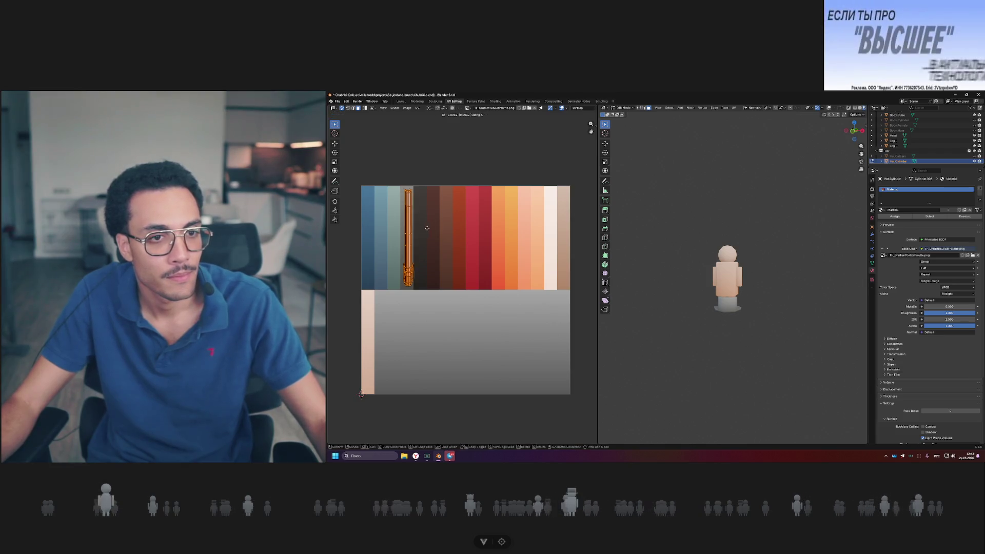
{"action": "key", "text": "s"}
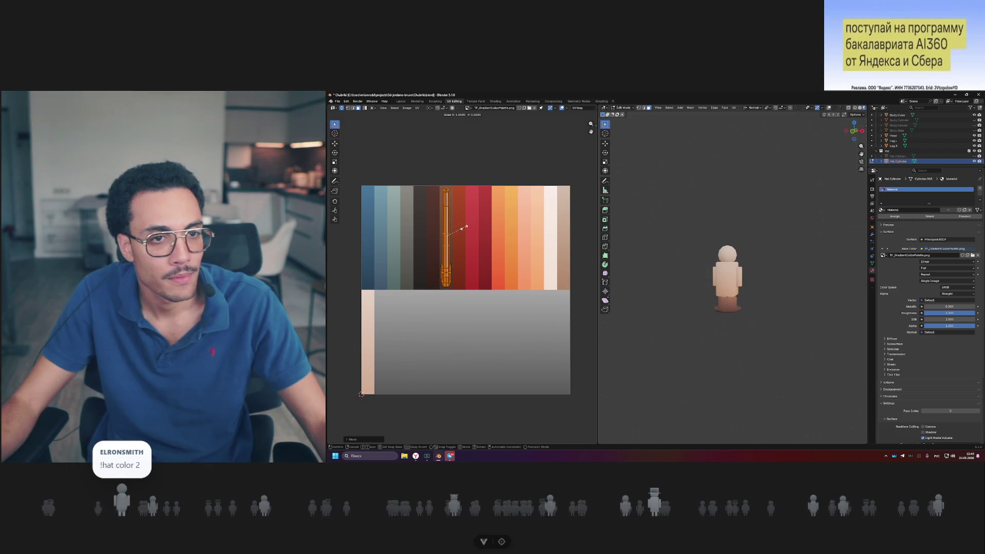
{"action": "key", "text": "Escape"}
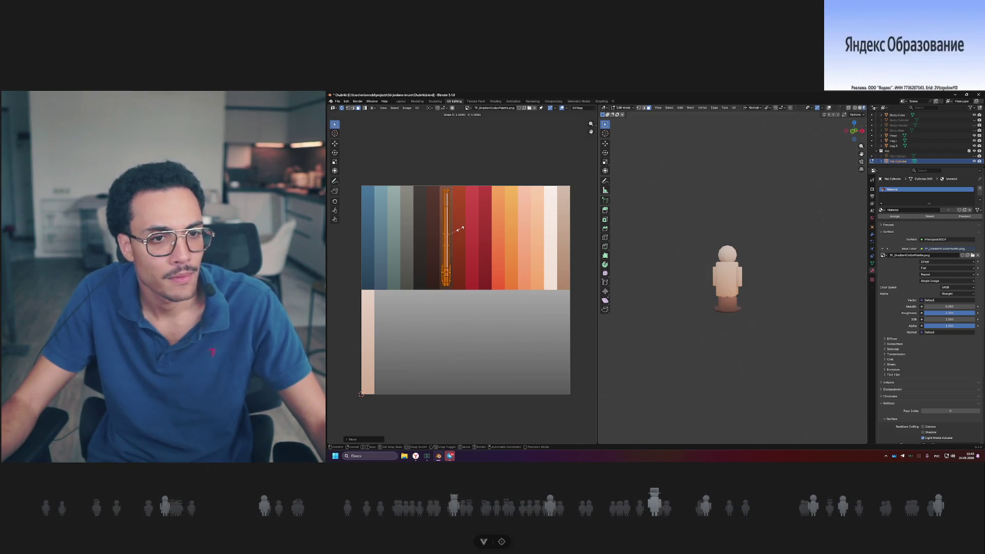
{"action": "left_click", "coordinate": [510, 217]}
{"action": "middle_click_drag", "start_coordinate": [791, 240], "coordinate": [804, 242]}
{"action": "mouse_move", "coordinate": [657, 244]}
{"action": "middle_mouse_down"}
{"action": "mouse_move", "coordinate": [695, 213]}
{"action": "mouse_move", "coordinate": [644, 217]}
{"action": "mouse_move", "coordinate": [658, 221]}
{"action": "mouse_move", "coordinate": [673, 255]}
{"action": "mouse_move", "coordinate": [725, 238]}
{"action": "mouse_move", "coordinate": [662, 237]}
{"action": "middle_mouse_up"}
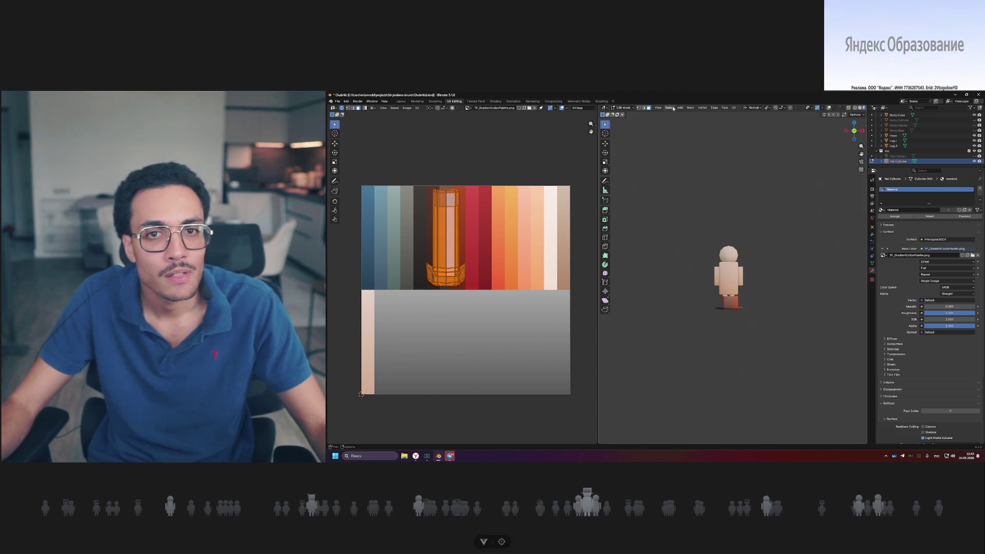
Step: Re-project Hat.Cylinder's UVs from the current view and start moving the island across the palette
{"action": "left_click", "coordinate": [734, 108]}
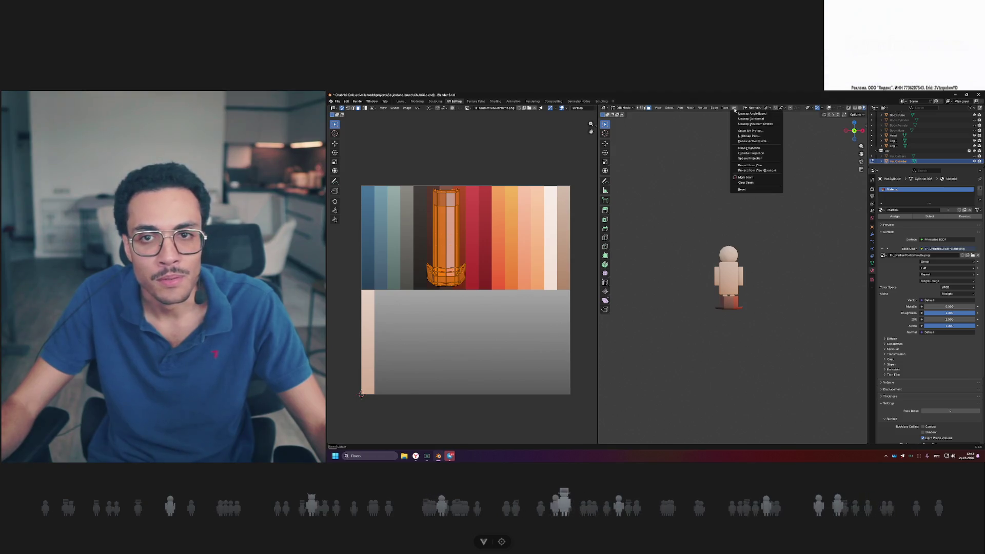
{"action": "left_click", "coordinate": [764, 165]}
{"action": "scroll", "coordinate": [472, 317], "scroll_direction": "up", "scroll_amount": 5}
{"action": "scroll", "coordinate": [483, 317], "scroll_direction": "down", "scroll_amount": 5}
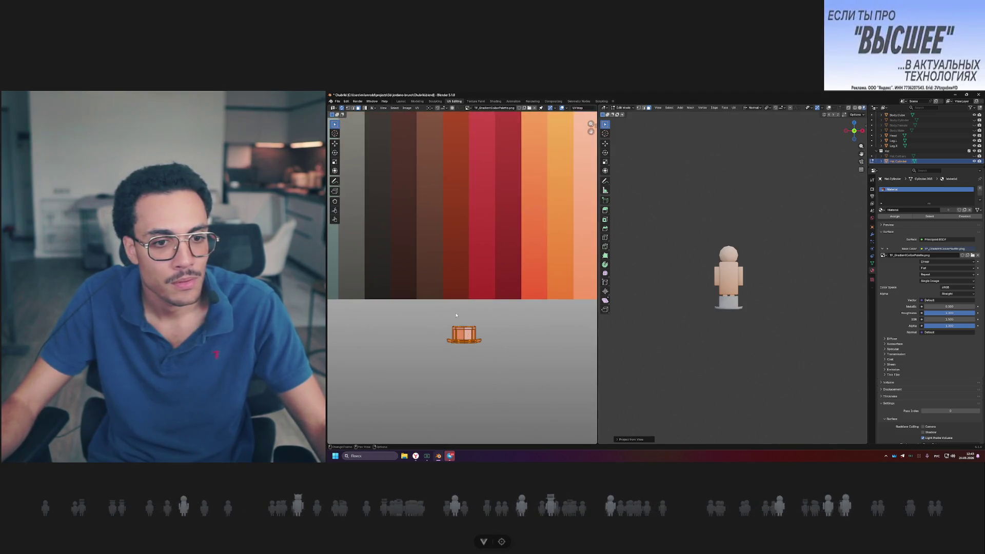
{"action": "scroll", "coordinate": [494, 318], "scroll_direction": "up", "scroll_amount": 1}
{"action": "scroll", "coordinate": [494, 319], "scroll_direction": "down", "scroll_amount": 2}
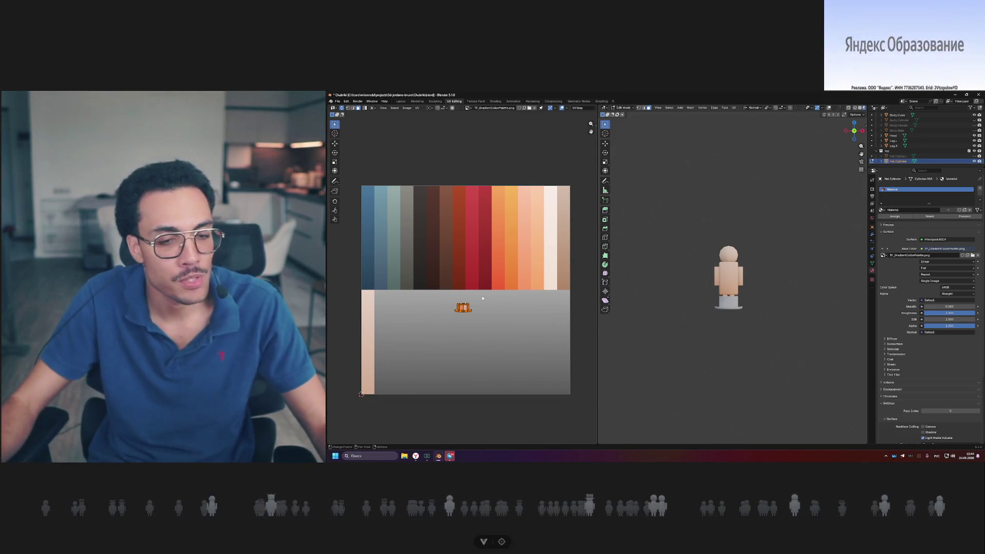
{"action": "key", "text": "g"}
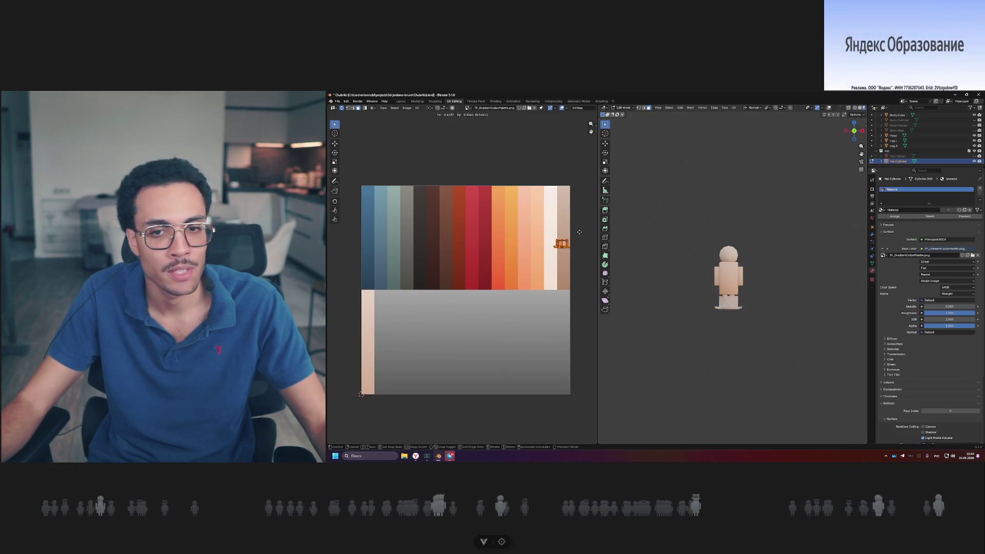
Step: Place the island on the red swatch, stretch it vertically into a tall strip, then narrow it horizontally
{"action": "left_click", "coordinate": [491, 236]}
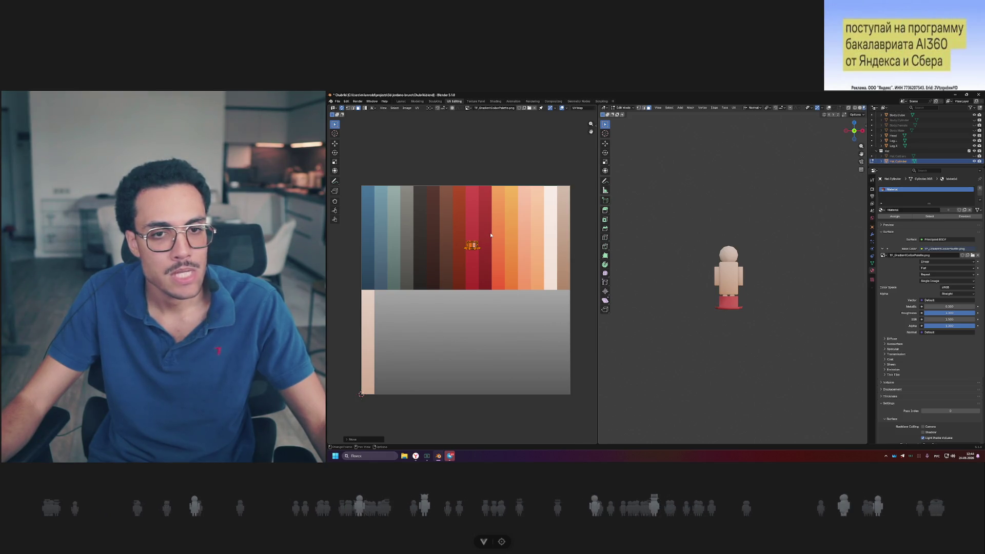
{"action": "key", "text": "s"}
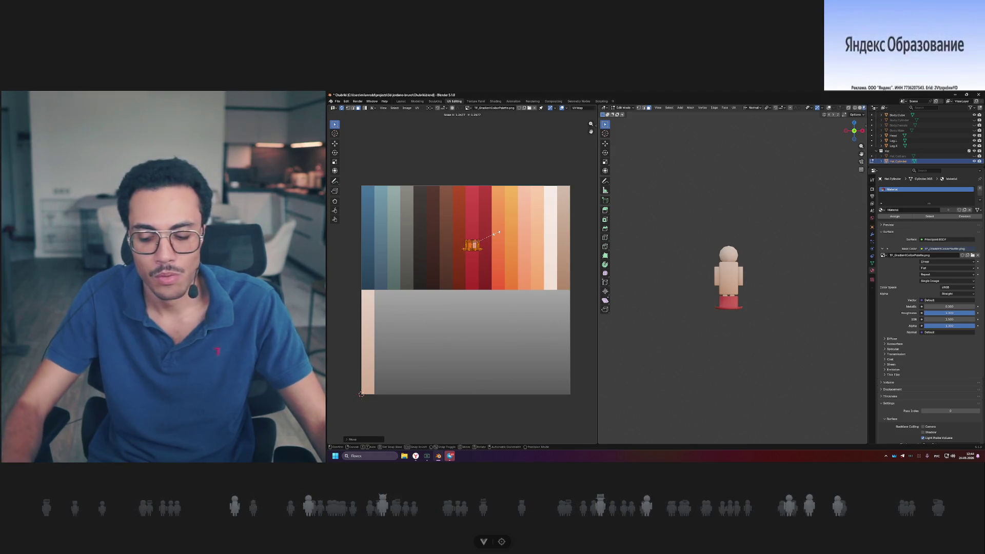
{"action": "key", "text": "y"}
{"action": "left_click", "coordinate": [485, 226]}
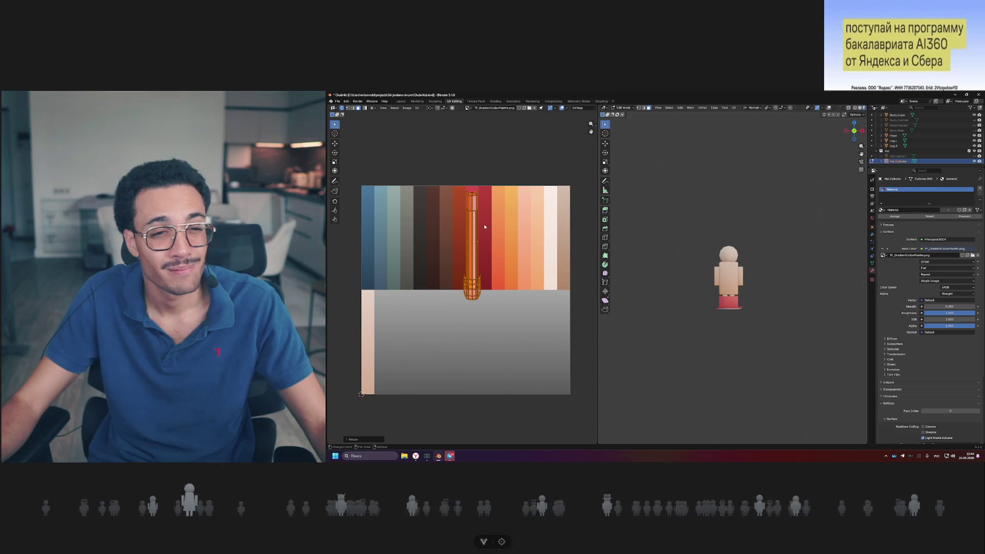
{"action": "key", "text": "s"}
{"action": "key", "text": "x"}
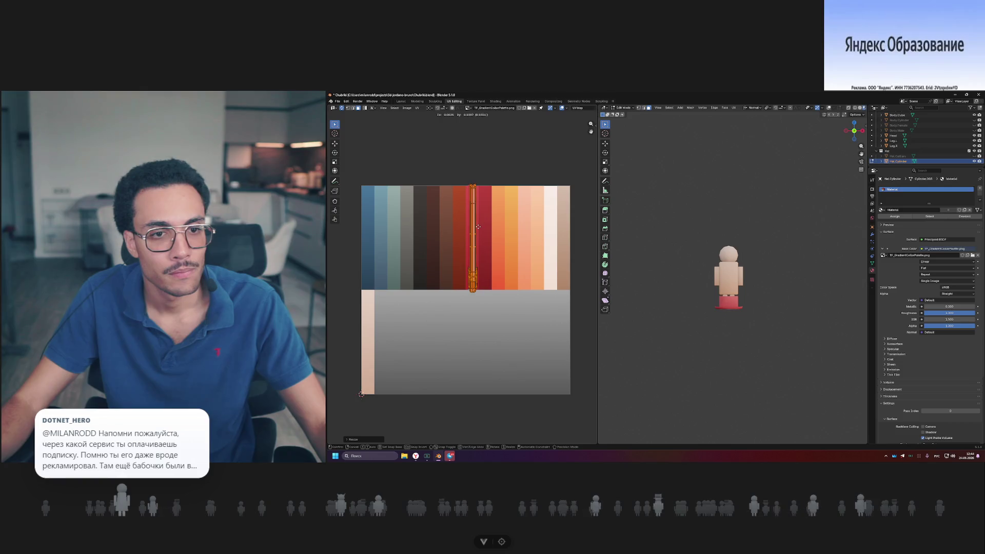
Step: Confirm the raised strip, then resize and reposition it on the palette
{"action": "left_click", "coordinate": [479, 226]}
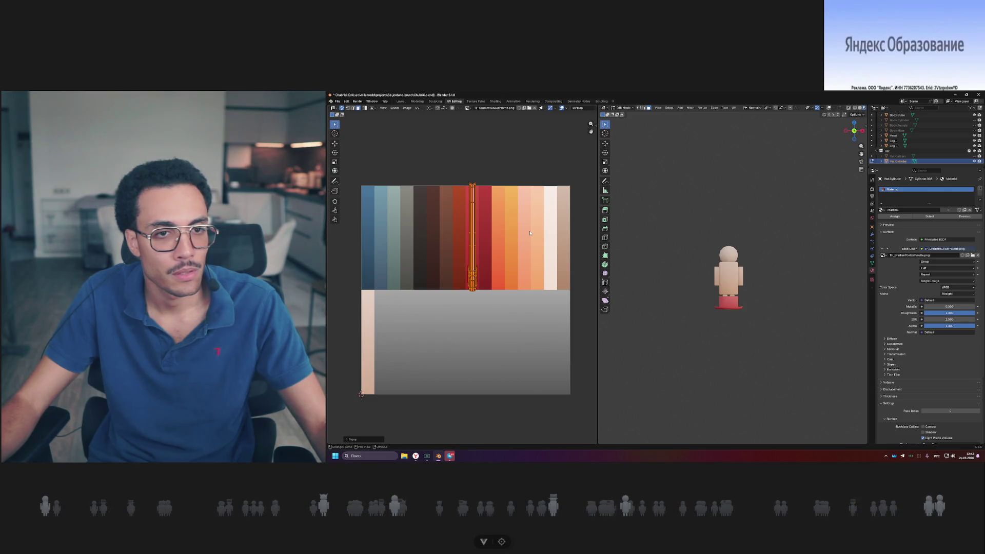
{"action": "key", "text": "s"}
{"action": "key", "text": "ctrl+z"}
{"action": "key", "text": "s"}
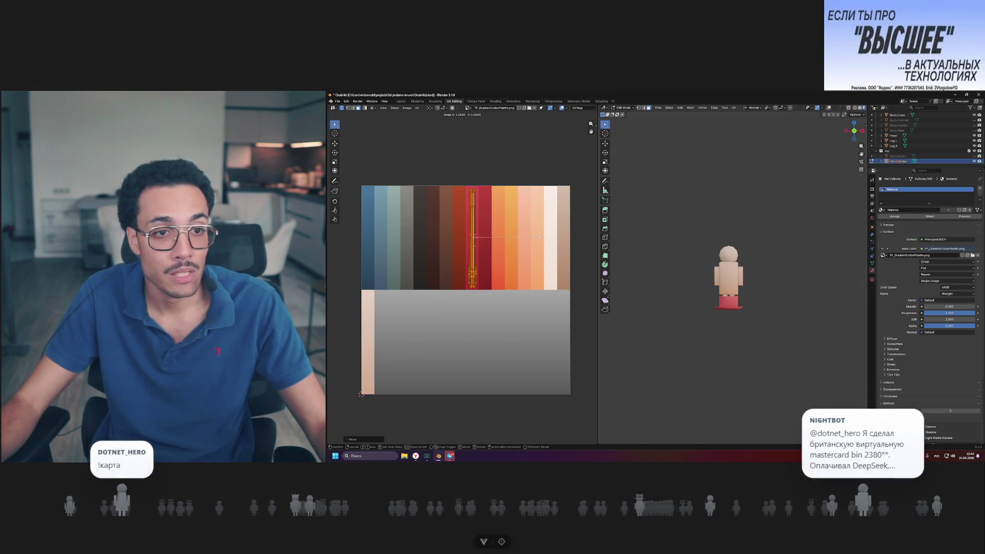
{"action": "left_click", "coordinate": [535, 236]}
{"action": "key", "text": "g"}
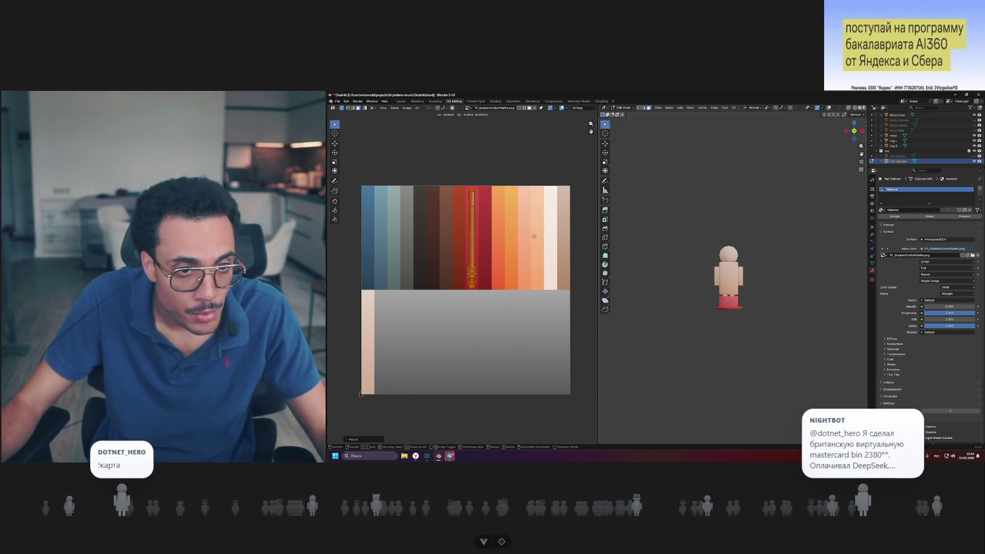
{"action": "left_click", "coordinate": [534, 236]}
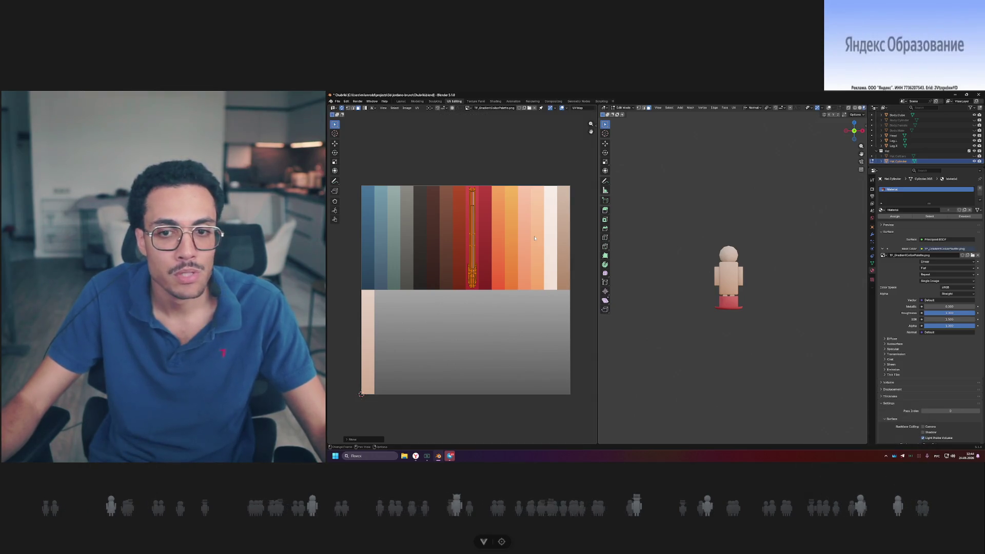
{"action": "left_click", "coordinate": [509, 248]}
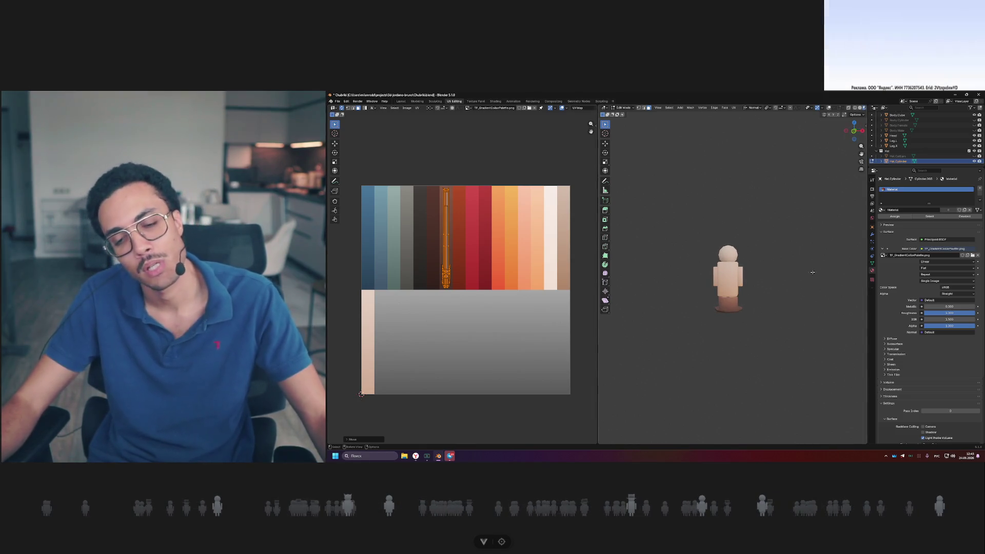
Step: Shift the strip sideways, then step it back left onto the dark brown column
{"action": "key", "text": "g"}
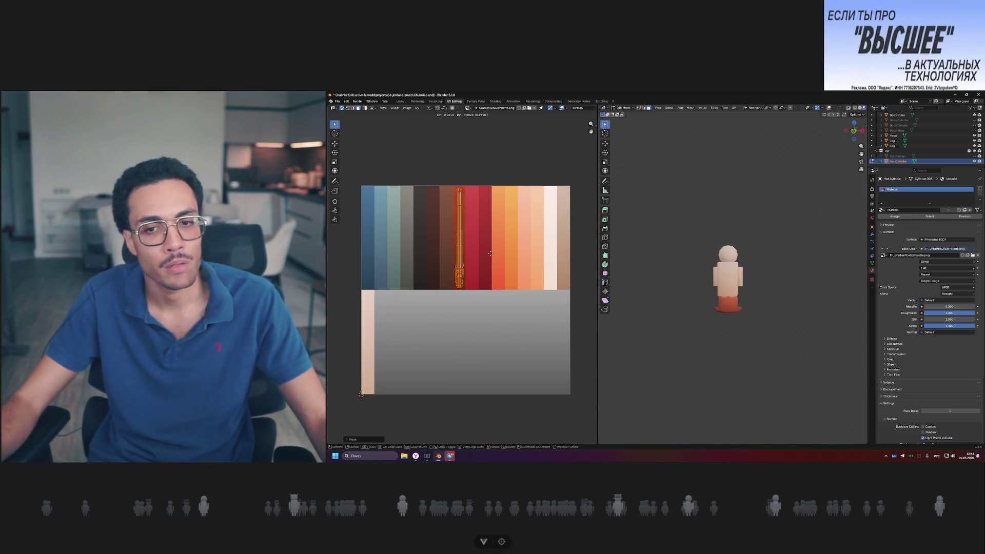
{"action": "left_click", "coordinate": [491, 254]}
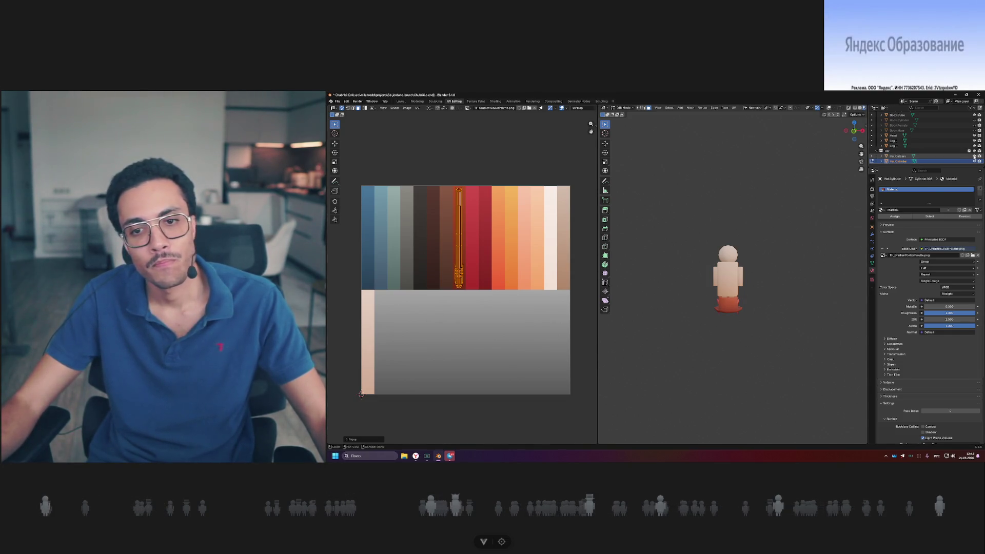
{"action": "key", "text": "ctrl+z"}
{"action": "key", "text": "ctrl+z"}
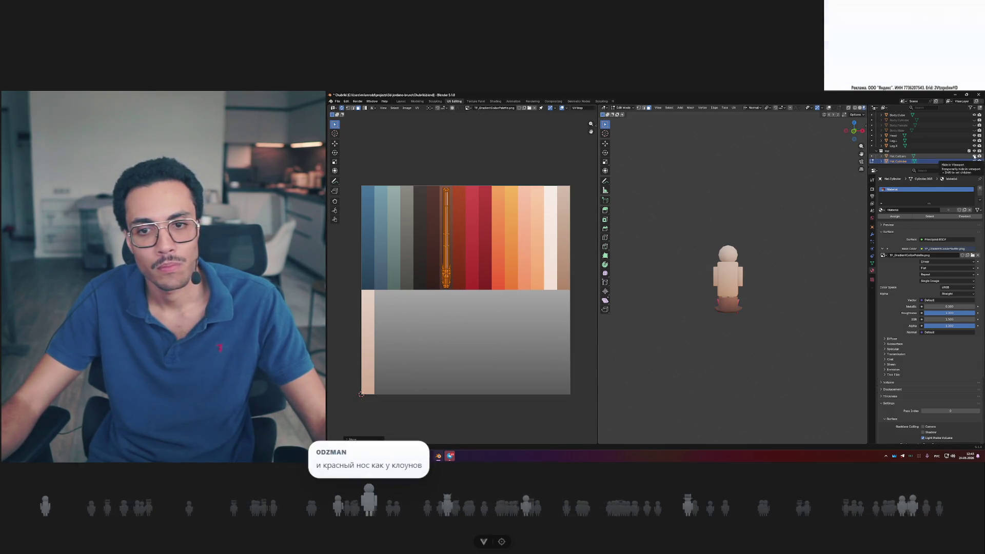
{"action": "key", "text": "g"}
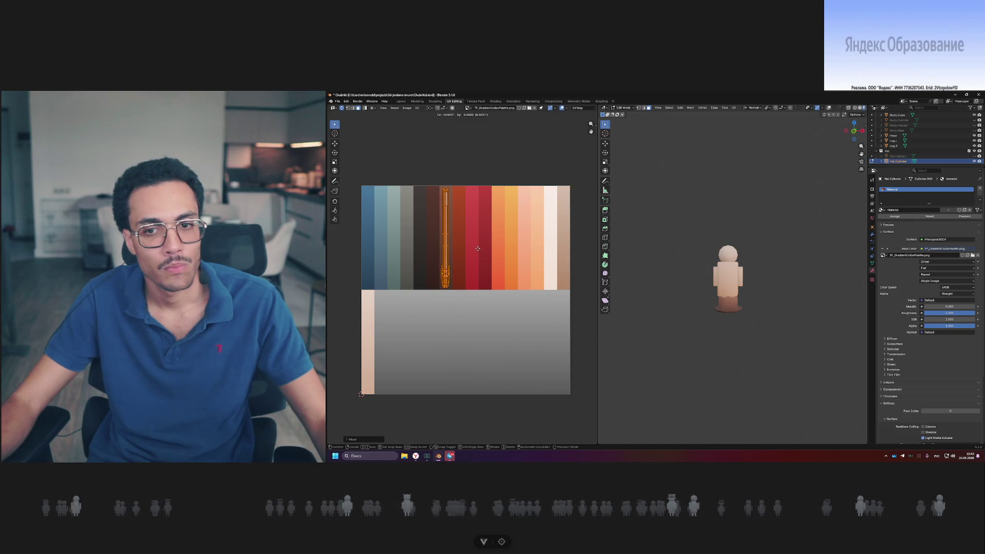
Step: Toggle Hat.Cylinder and Hat.CatEars visibility to compare, ending with both shown on the character
{"action": "left_click", "coordinate": [974, 156]}
{"action": "key", "text": "KP_Decimal"}
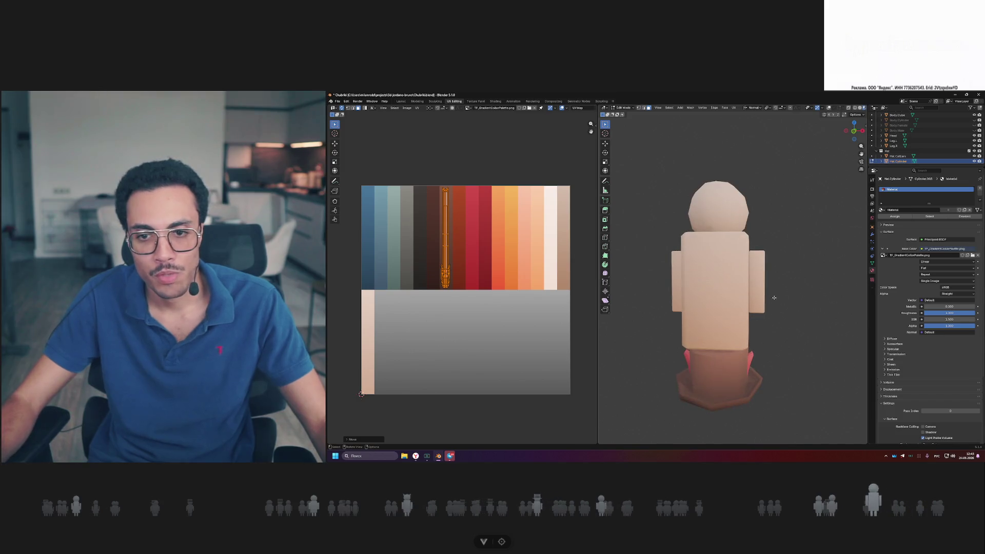
{"action": "left_click", "coordinate": [974, 161]}
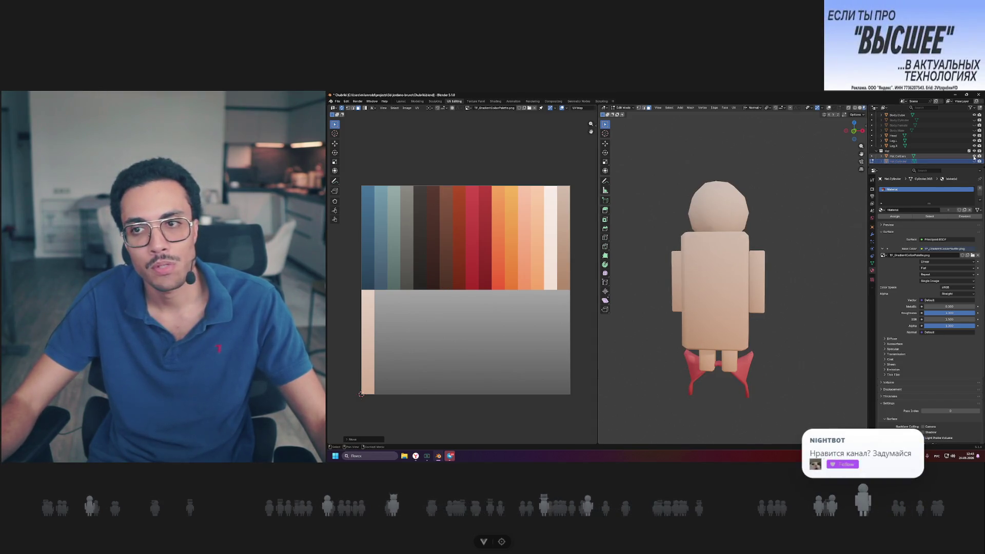
{"action": "left_click", "coordinate": [975, 160]}
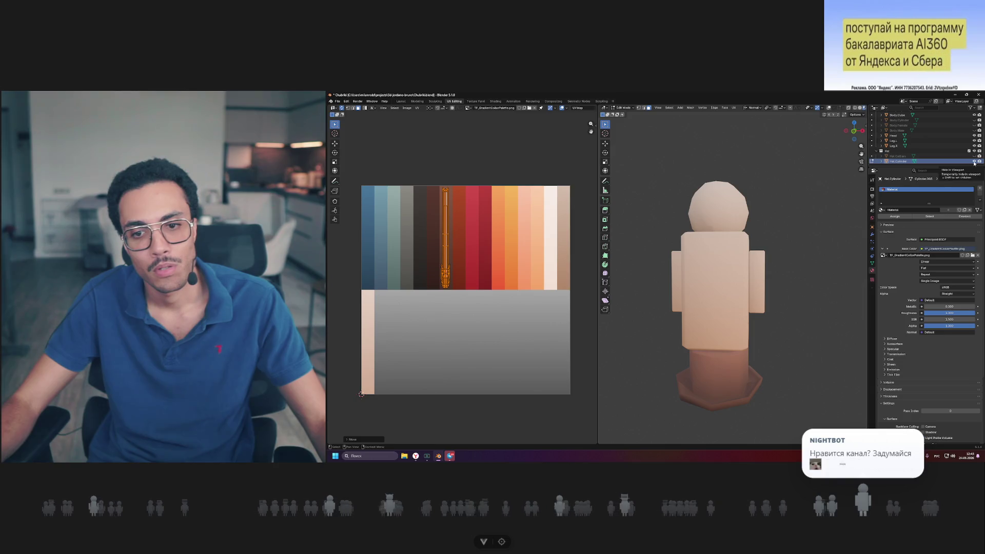
{"action": "left_click", "coordinate": [974, 161]}
{"action": "left_click", "coordinate": [974, 156]}
{"action": "left_click", "coordinate": [975, 161], "text": "ctrl"}
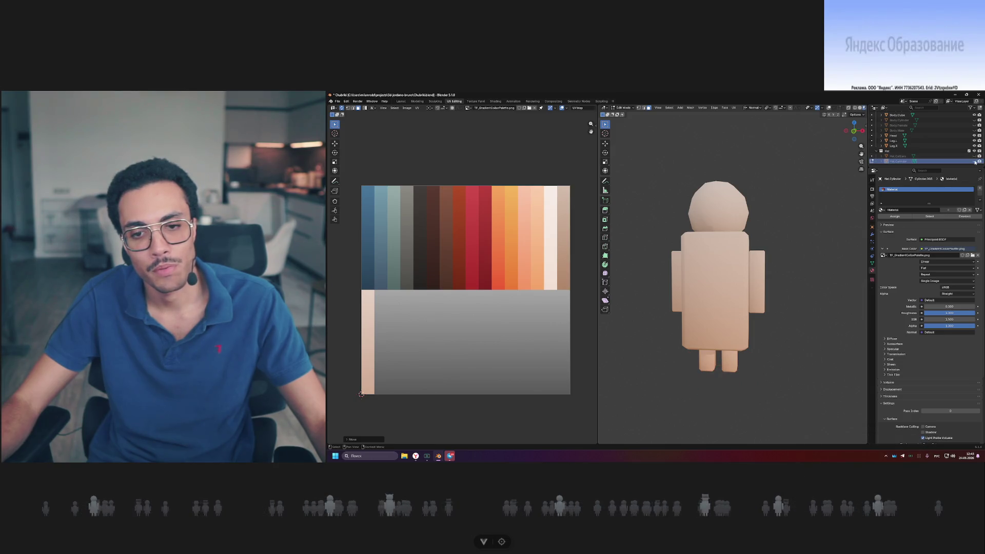
{"action": "left_click", "coordinate": [975, 161]}
{"action": "left_click", "coordinate": [974, 161]}
{"action": "left_click", "coordinate": [975, 161]}
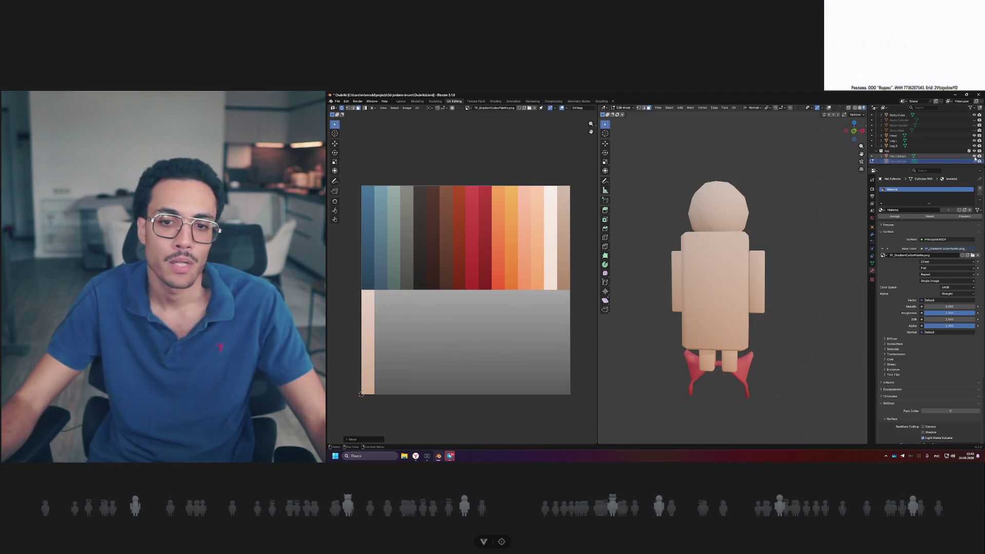
{"action": "left_click", "coordinate": [975, 161]}
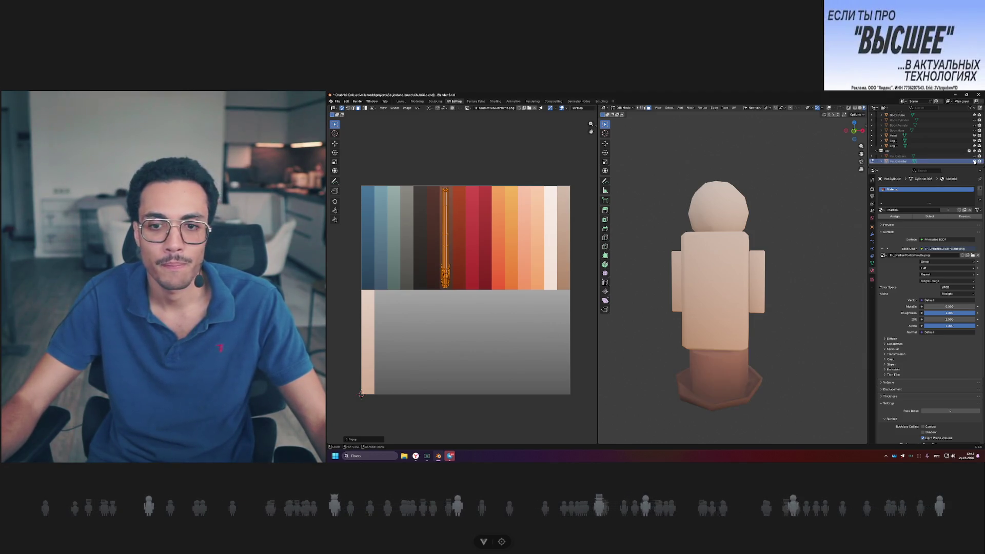
{"action": "scroll", "coordinate": [808, 263], "scroll_direction": "down", "scroll_amount": 5}
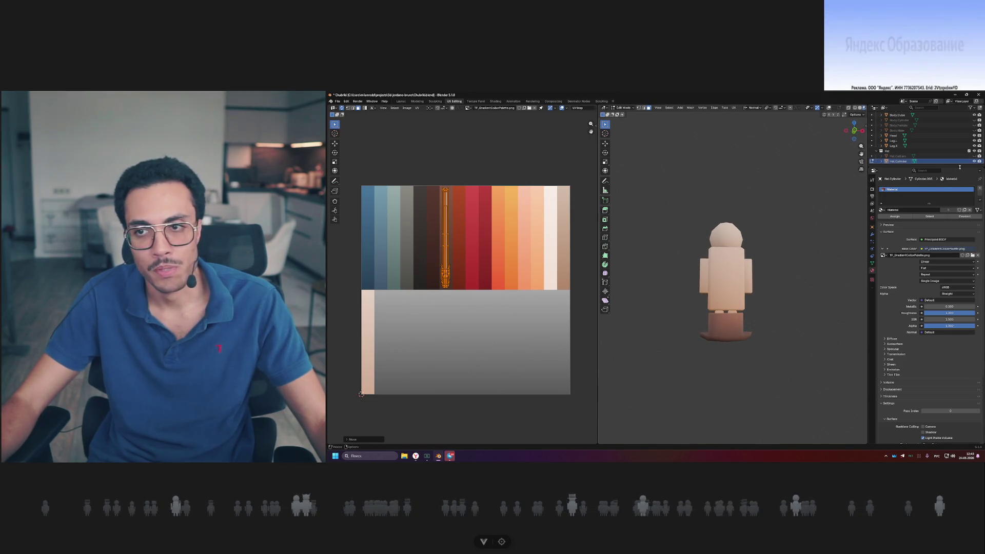
{"action": "left_click", "coordinate": [974, 161]}
{"action": "left_click", "coordinate": [975, 156]}
{"action": "left_click", "coordinate": [975, 162]}
{"action": "left_click", "coordinate": [974, 161]}
{"action": "left_click", "coordinate": [974, 156]}
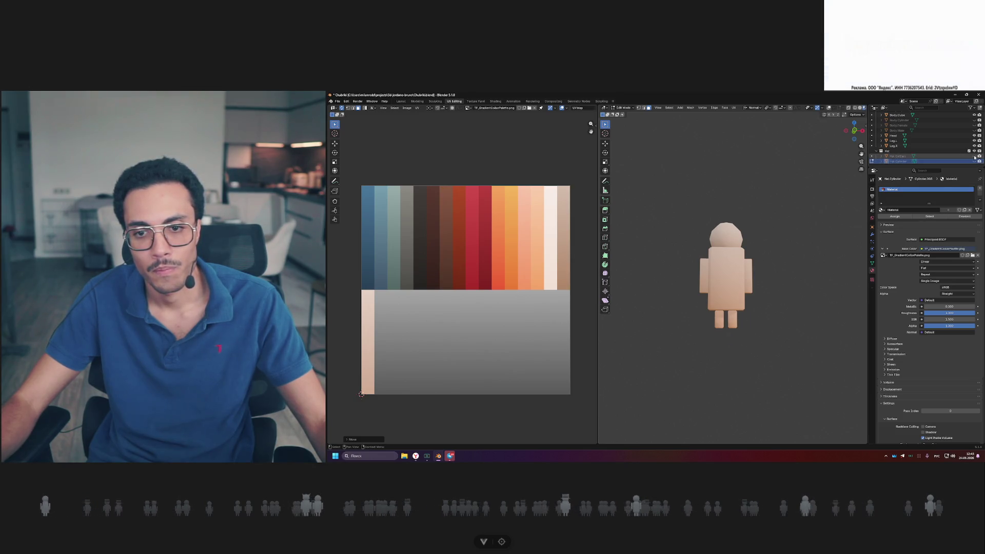
{"action": "left_click", "coordinate": [975, 161]}
{"action": "left_click", "coordinate": [975, 162]}
{"action": "left_click", "coordinate": [974, 156]}
{"action": "left_click", "coordinate": [974, 156]}
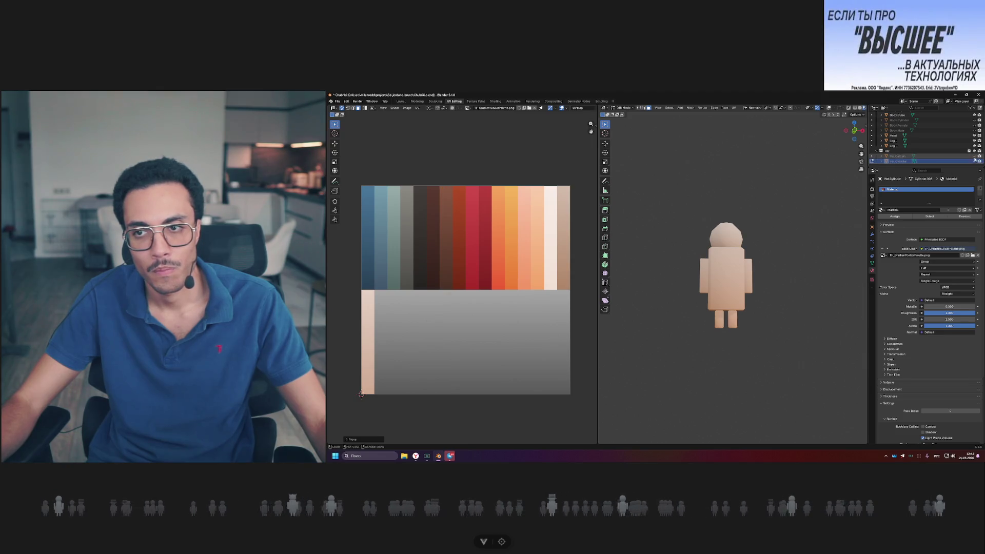
{"action": "left_click", "coordinate": [974, 161]}
{"action": "left_click", "coordinate": [975, 156]}
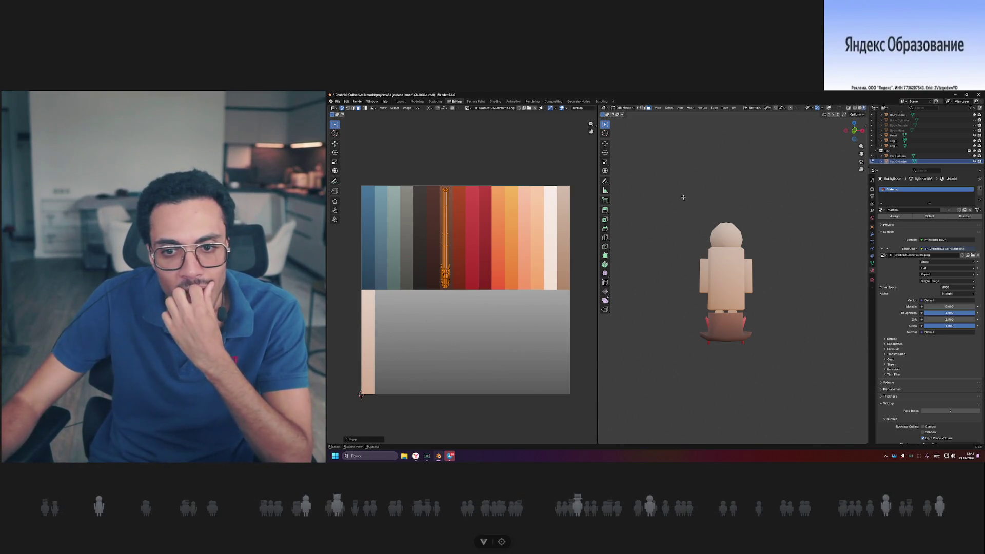
{"action": "left_click", "coordinate": [446, 141]}
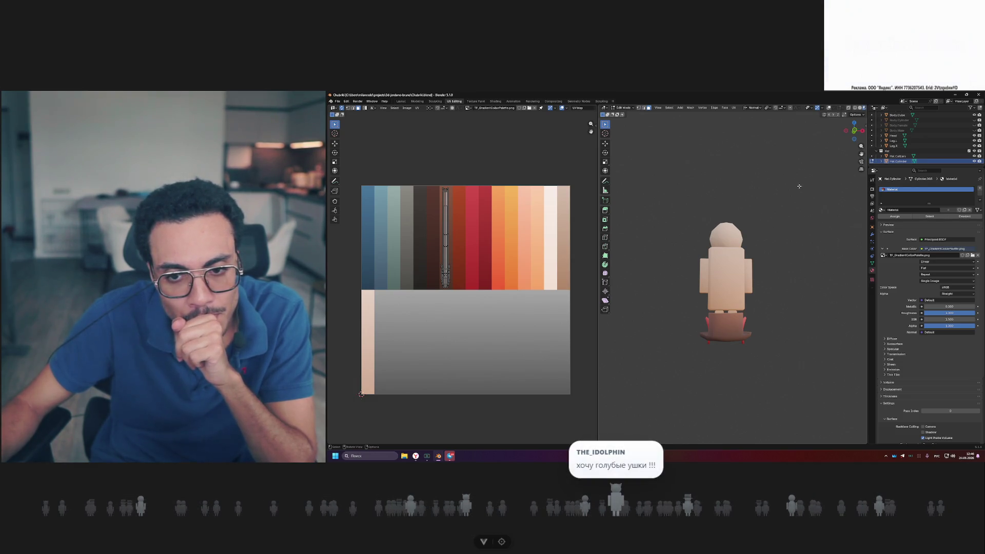
{"action": "left_click", "coordinate": [337, 101]}
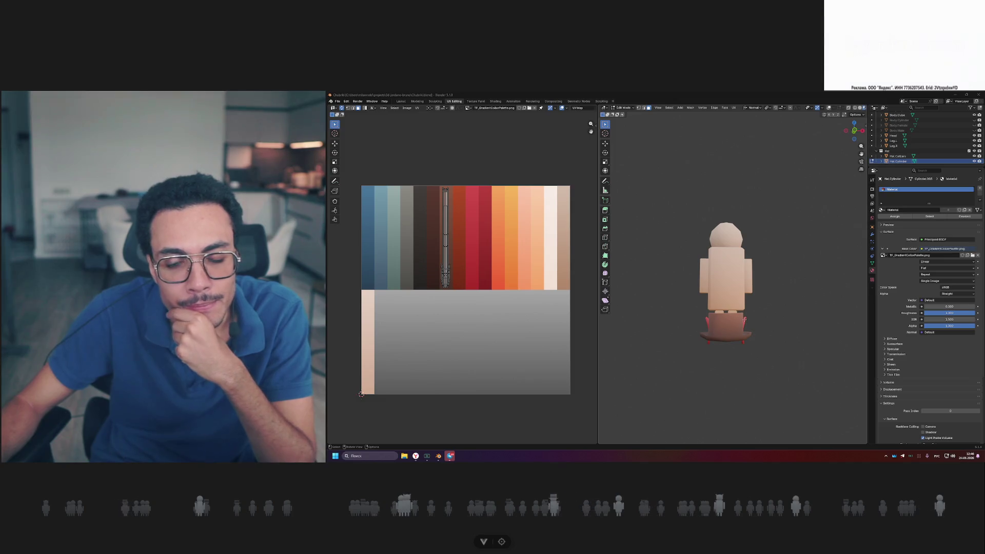
{"action": "left_click", "coordinate": [906, 157]}
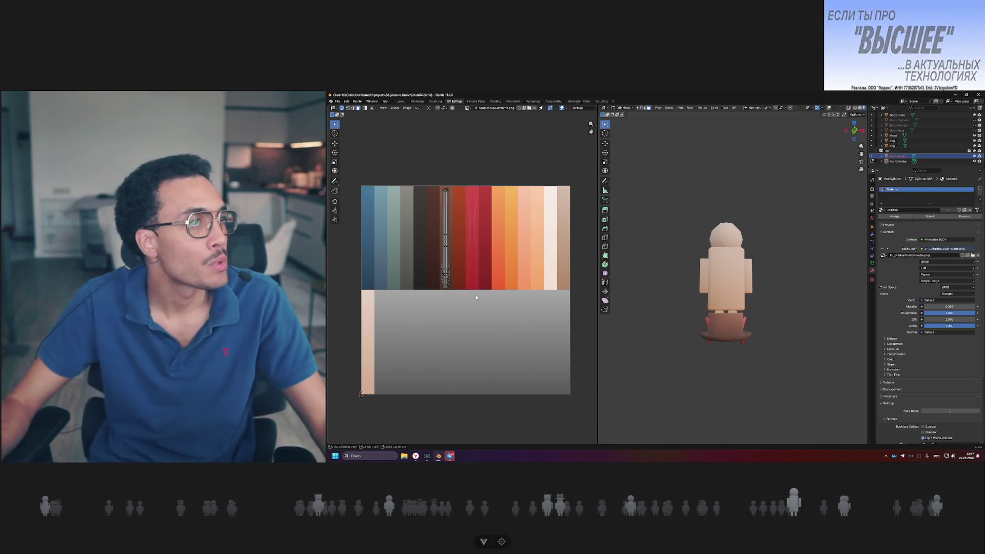
Step: Save Chubriki.blend and look over the File menu's export options
{"action": "key", "text": "ctrl+s"}
{"action": "mouse_move", "coordinate": [759, 220]}
{"action": "middle_mouse_down"}
{"action": "mouse_move", "coordinate": [802, 212]}
{"action": "mouse_move", "coordinate": [797, 225]}
{"action": "middle_mouse_up"}
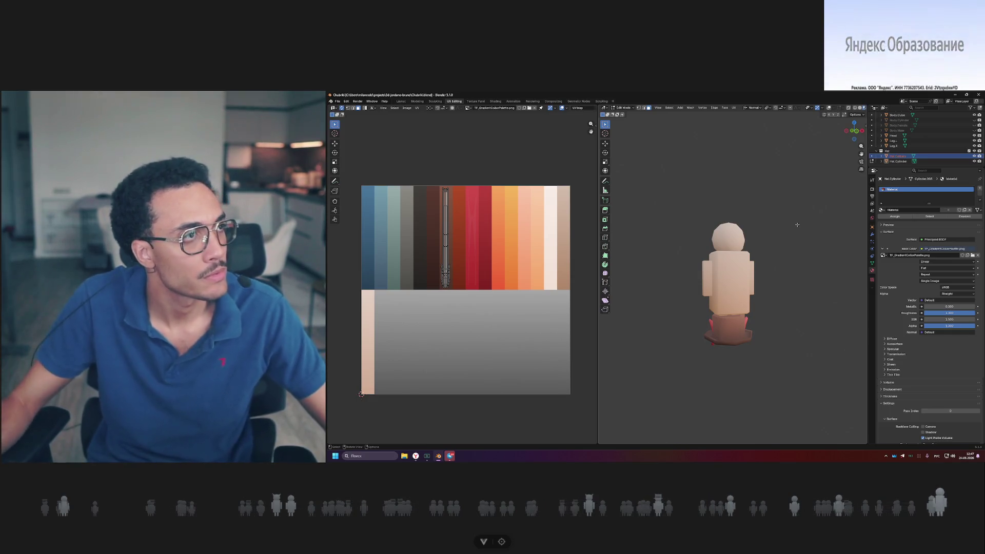
{"action": "left_click", "coordinate": [338, 102]}
{"action": "mouse_move", "coordinate": [347, 179]}
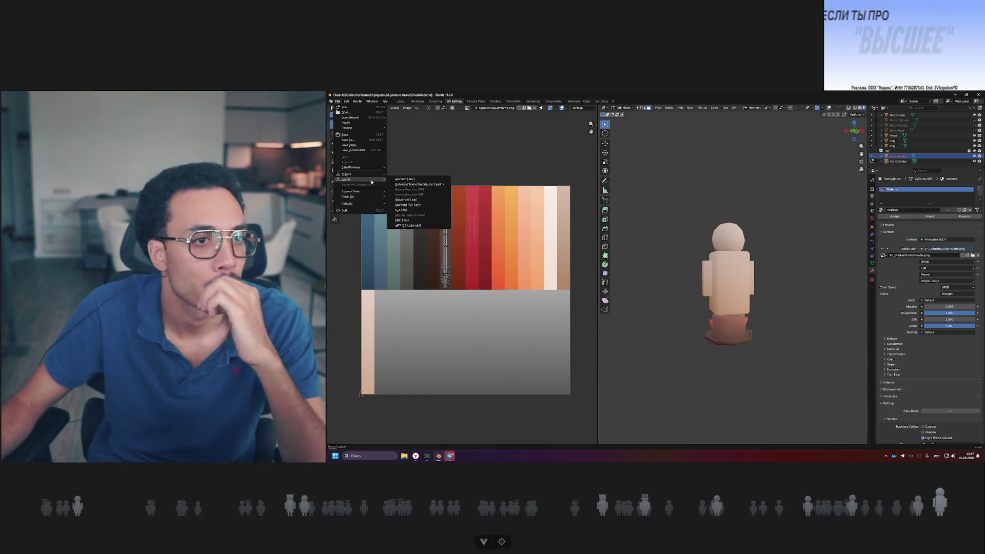
Step: Select the Hat.Cylinder object, save again, and start a glTF 2.0 export
{"action": "left_click", "coordinate": [926, 161]}
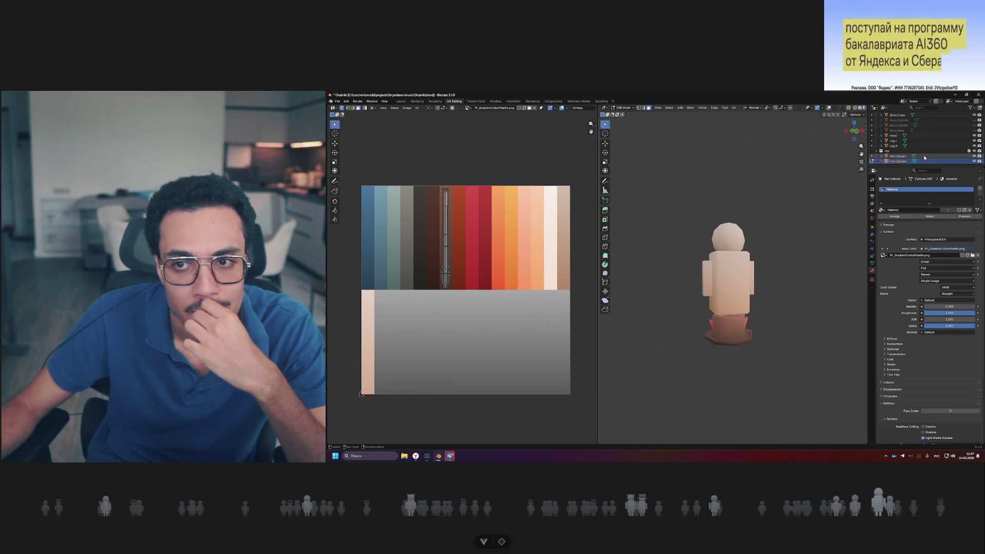
{"action": "key", "text": "ctrl+s"}
{"action": "left_click", "coordinate": [337, 101]}
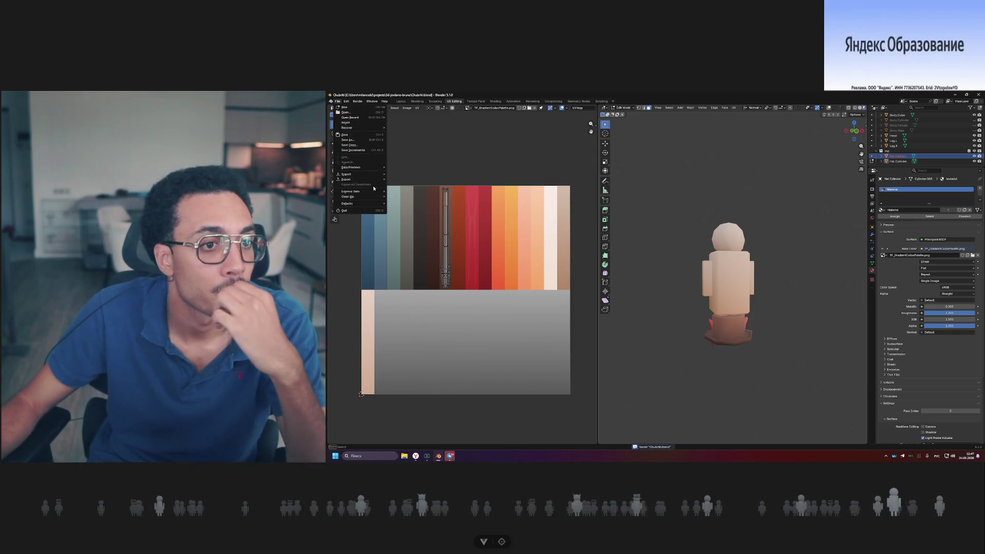
{"action": "mouse_move", "coordinate": [379, 180]}
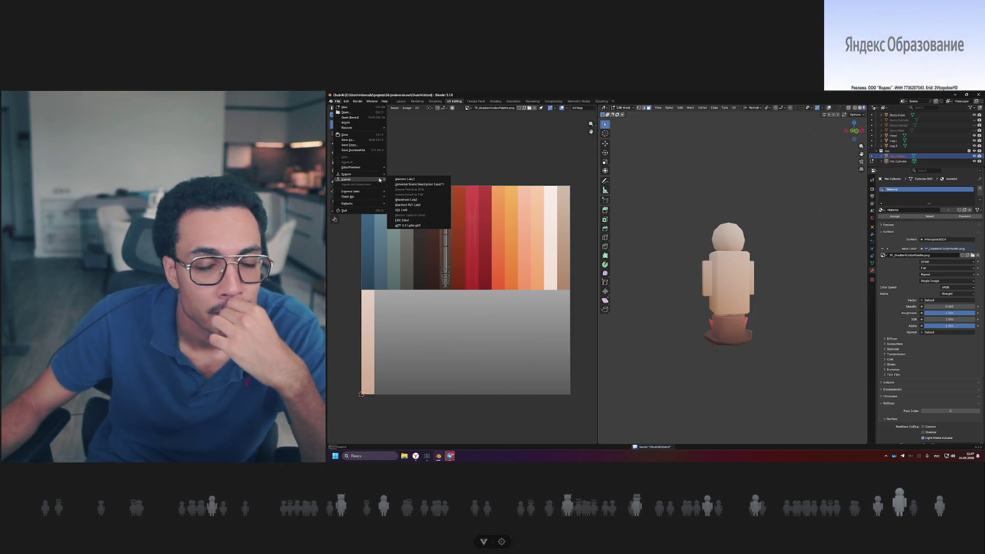
{"action": "left_click", "coordinate": [431, 226]}
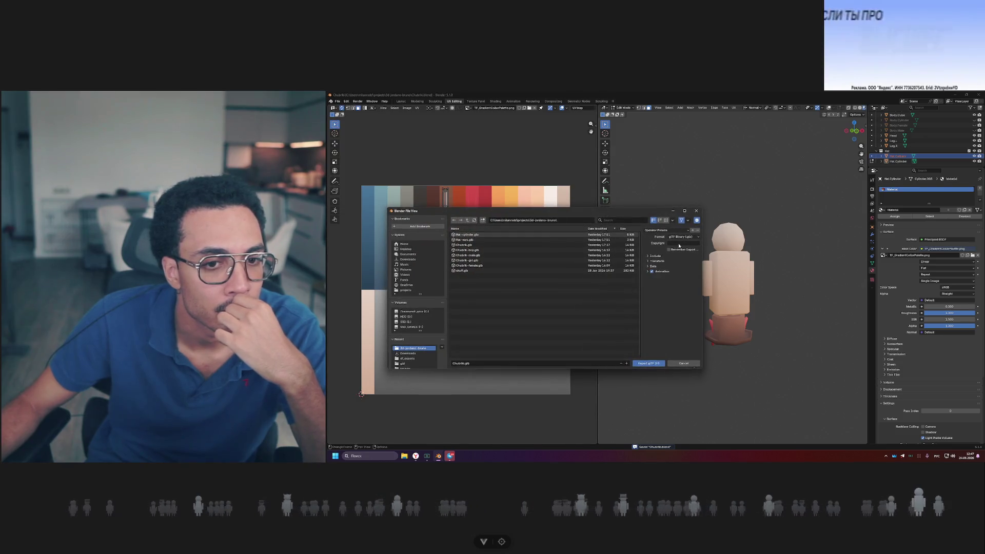
Step: Create a new folder named chubrik in the export file browser
{"action": "right_click", "coordinate": [490, 285]}
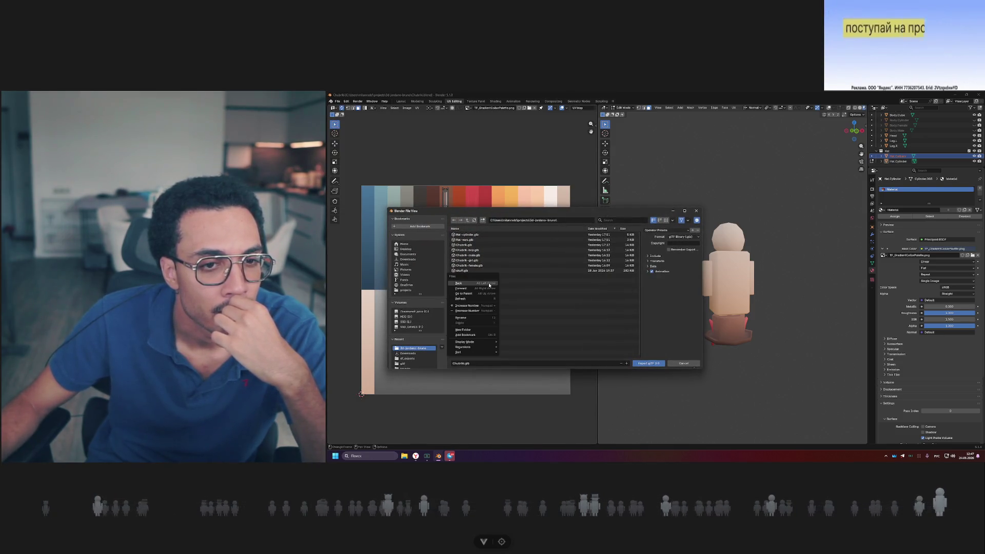
{"action": "right_click", "coordinate": [488, 291]}
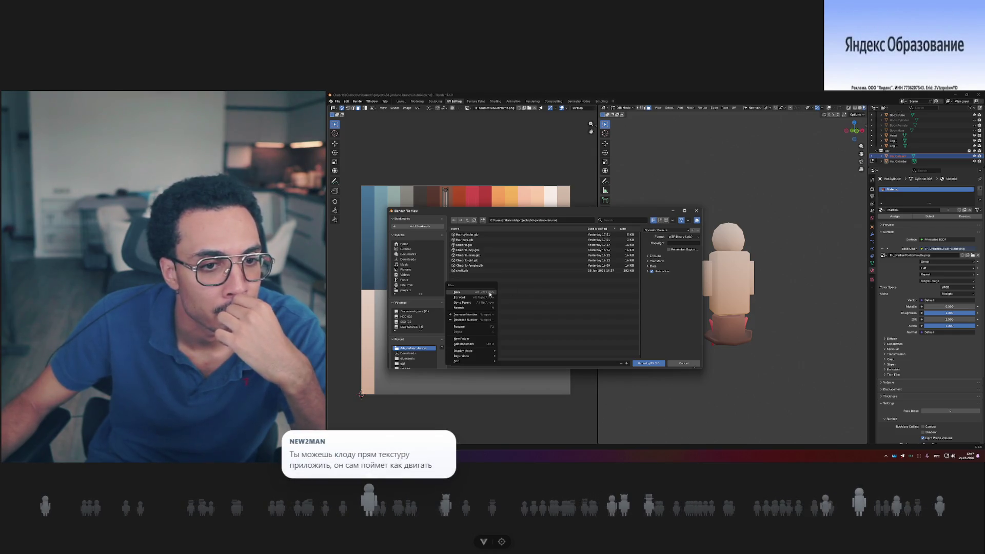
{"action": "left_click", "coordinate": [475, 340]}
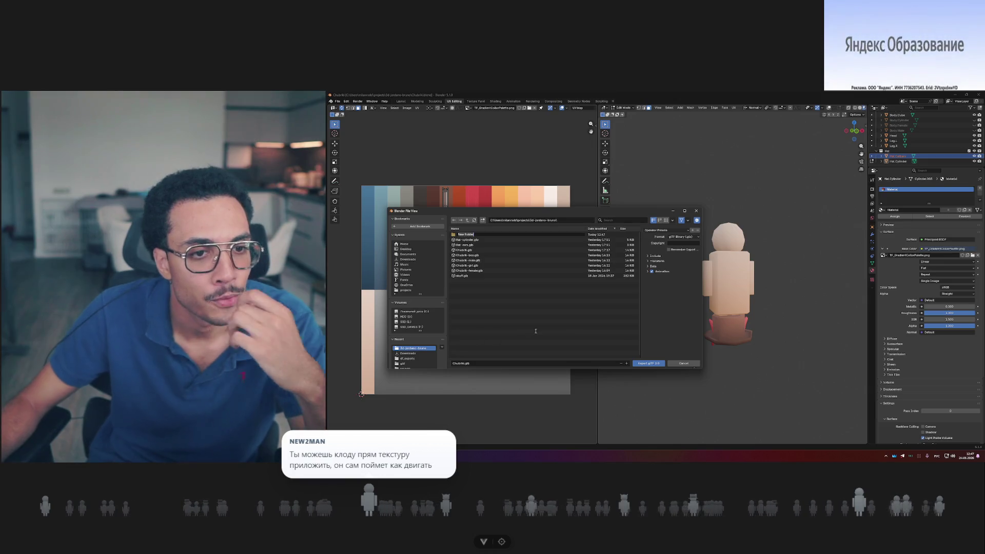
{"action": "type", "text": "фкфсеук"}
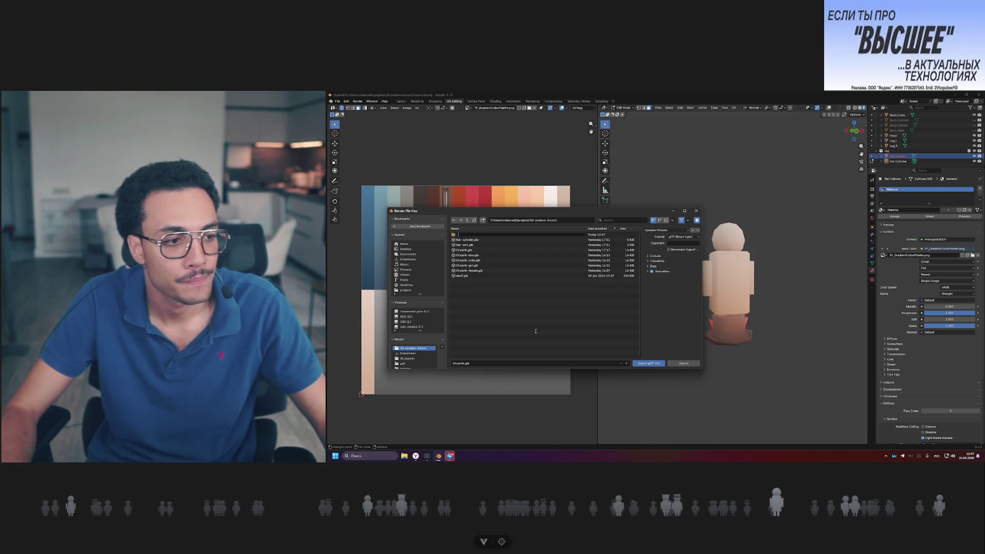
{"action": "key", "text": "alt+shift"}
{"action": "type", "text": "chubriki"}
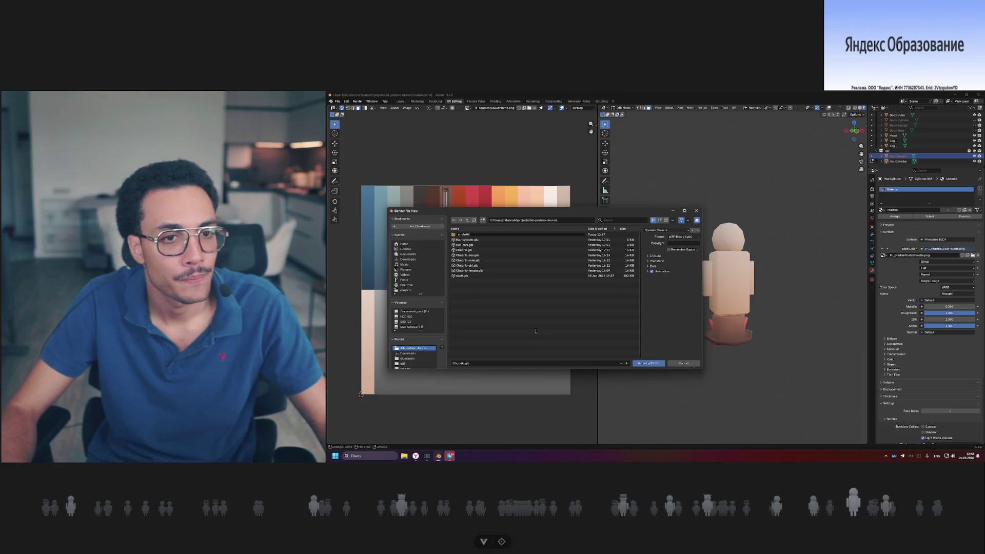
{"action": "key", "text": "Return"}
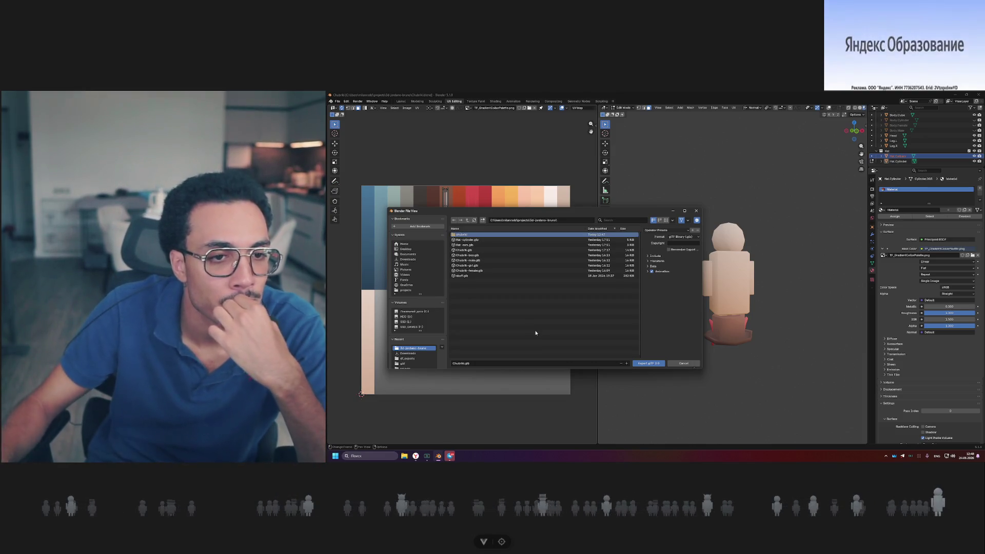
Step: Open the empty chubrik folder as the export destination and expand the Include options
{"action": "double_click", "coordinate": [469, 235]}
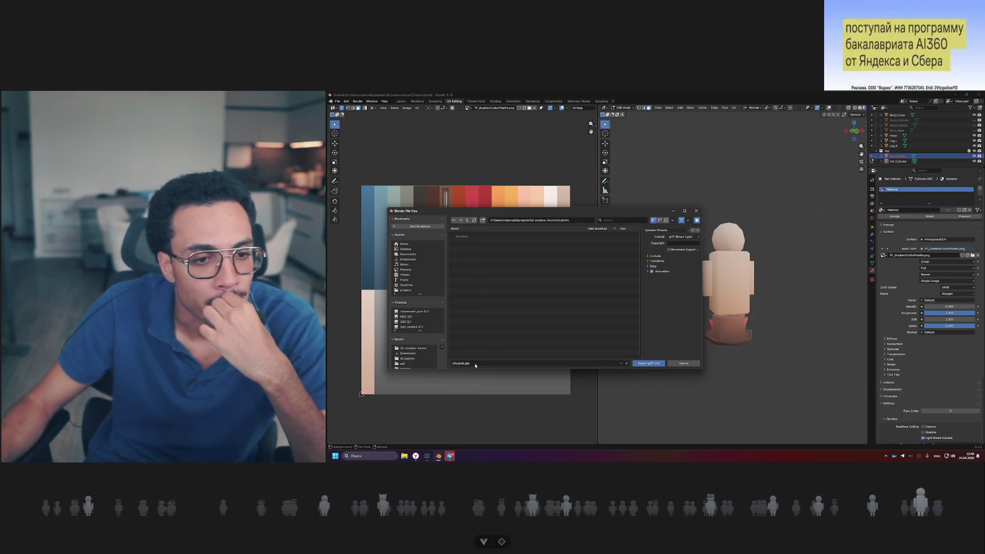
{"action": "left_click", "coordinate": [413, 348]}
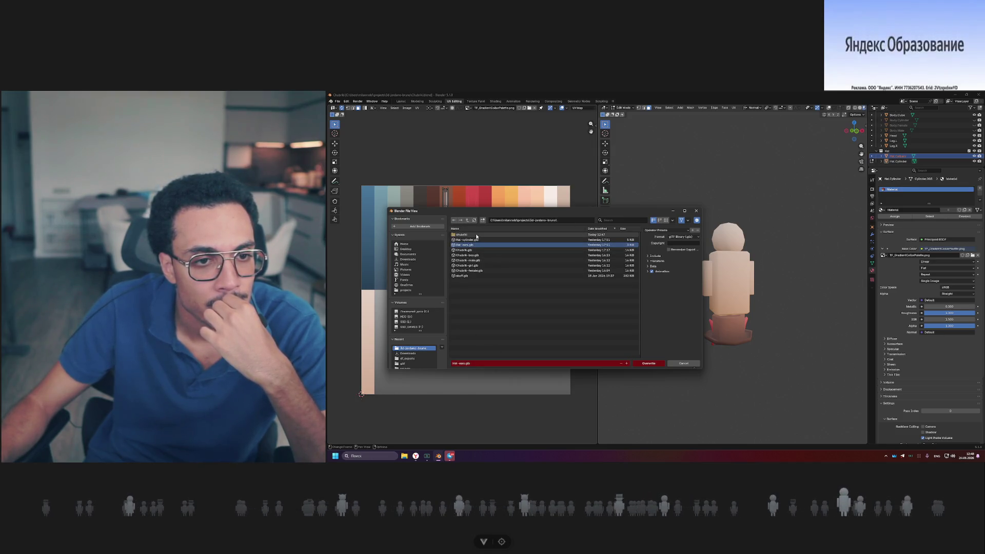
{"action": "left_click", "coordinate": [476, 236]}
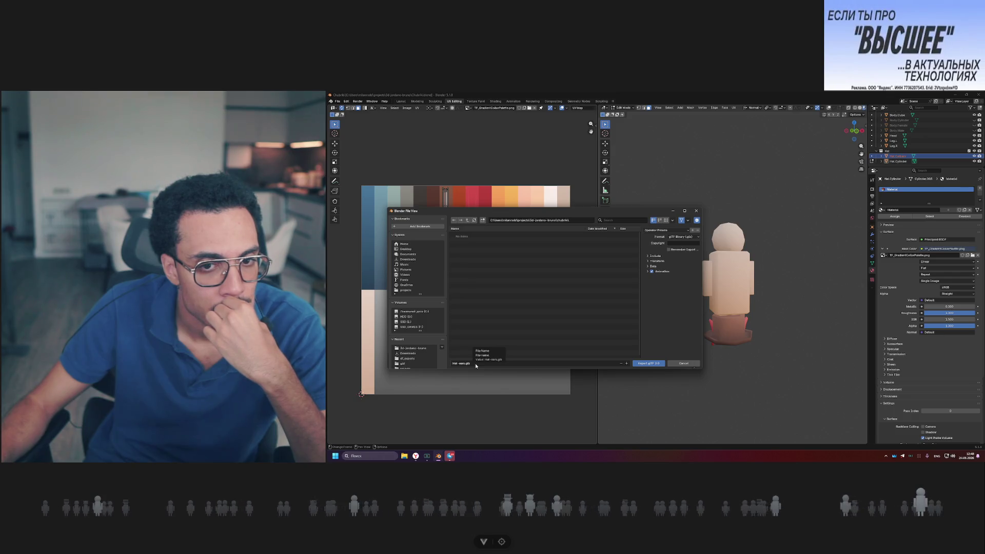
{"action": "left_click", "coordinate": [655, 256]}
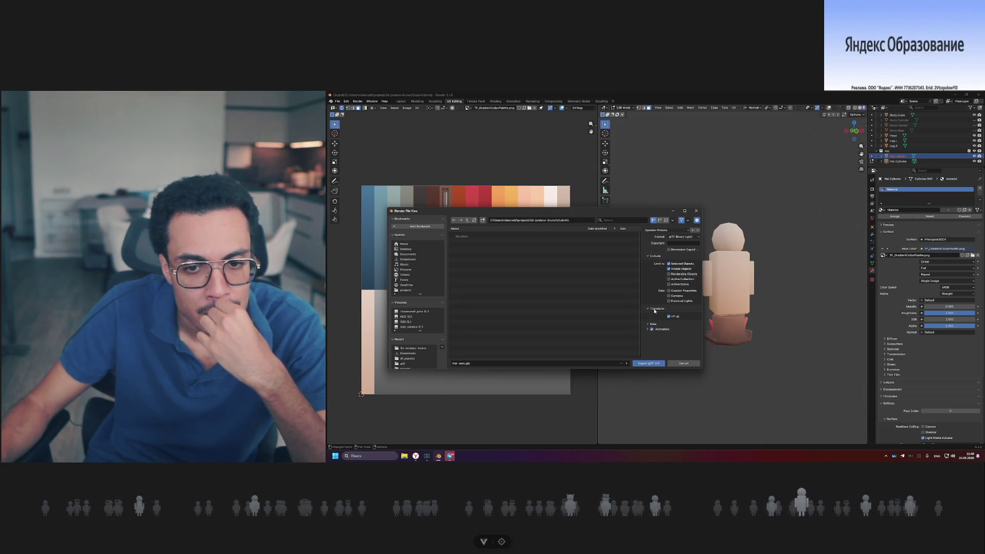
Step: Enable Apply Modifiers under Data > Mesh in the glTF export settings
{"action": "left_click", "coordinate": [655, 324]}
{"action": "scroll", "coordinate": [675, 332], "scroll_direction": "down", "scroll_amount": 2}
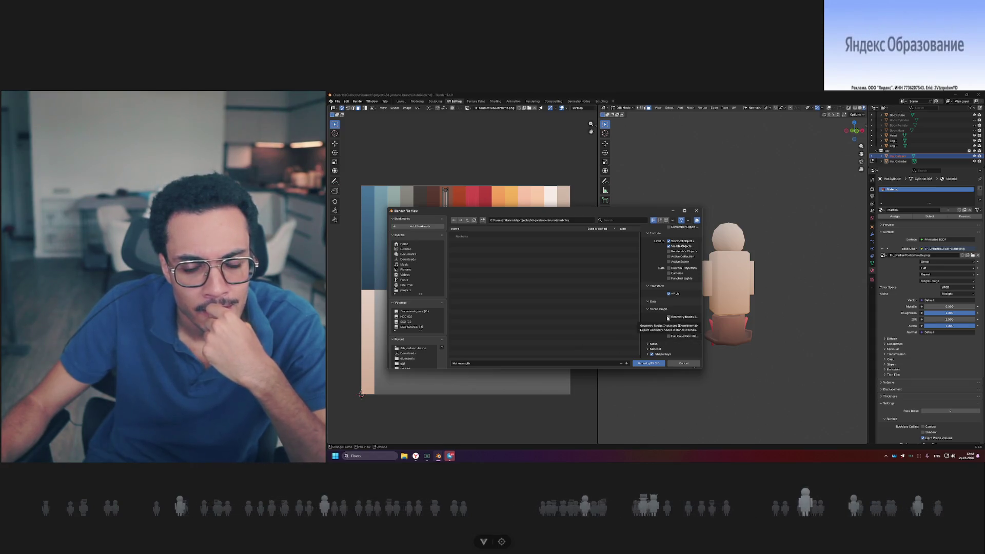
{"action": "scroll", "coordinate": [649, 346], "scroll_direction": "down", "scroll_amount": 2}
{"action": "left_click", "coordinate": [650, 334]}
{"action": "scroll", "coordinate": [655, 333], "scroll_direction": "down", "scroll_amount": 5}
{"action": "left_click", "coordinate": [680, 270]}
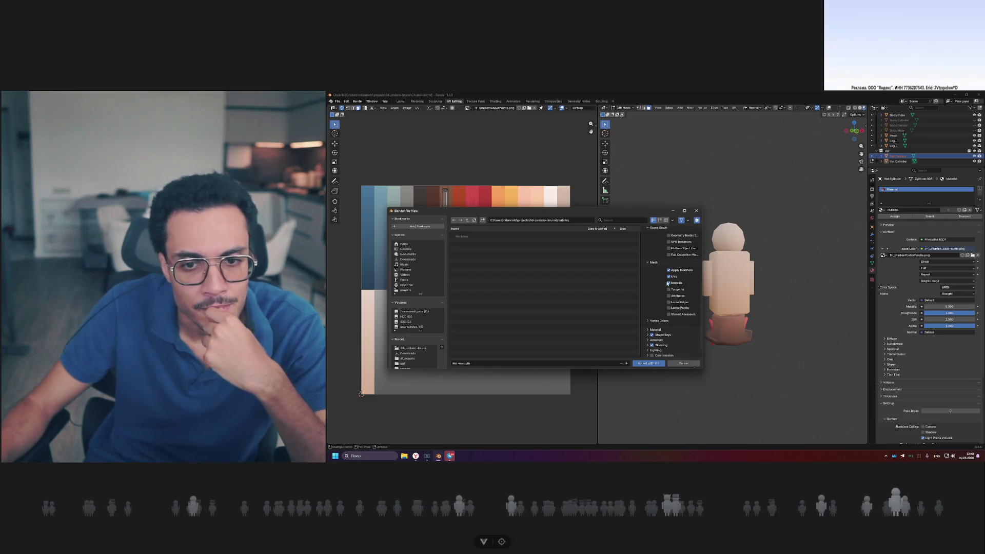
Step: Review the Material and image export choices and collapse the compression options
{"action": "scroll", "coordinate": [657, 298], "scroll_direction": "down", "scroll_amount": 1}
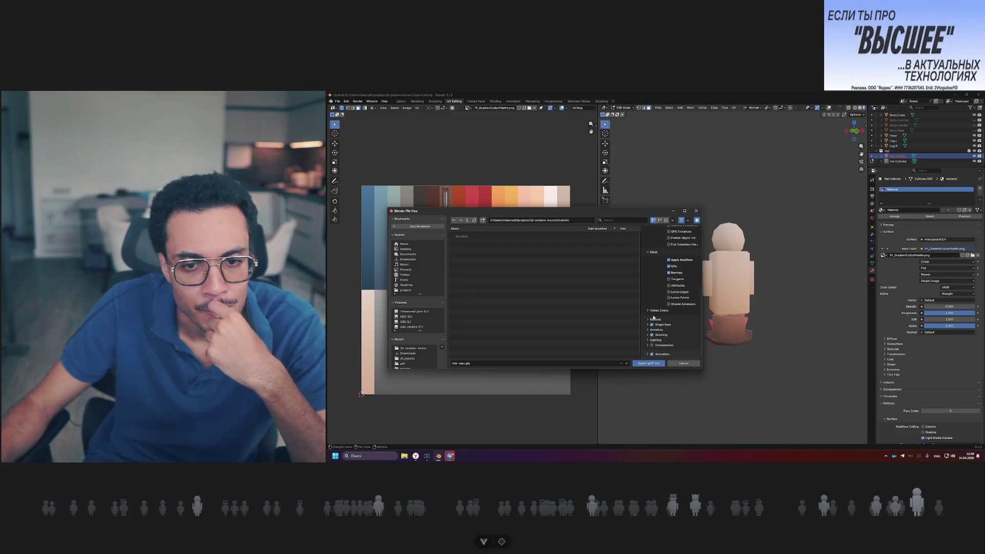
{"action": "left_click", "coordinate": [650, 320]}
{"action": "scroll", "coordinate": [651, 321], "scroll_direction": "down", "scroll_amount": 3}
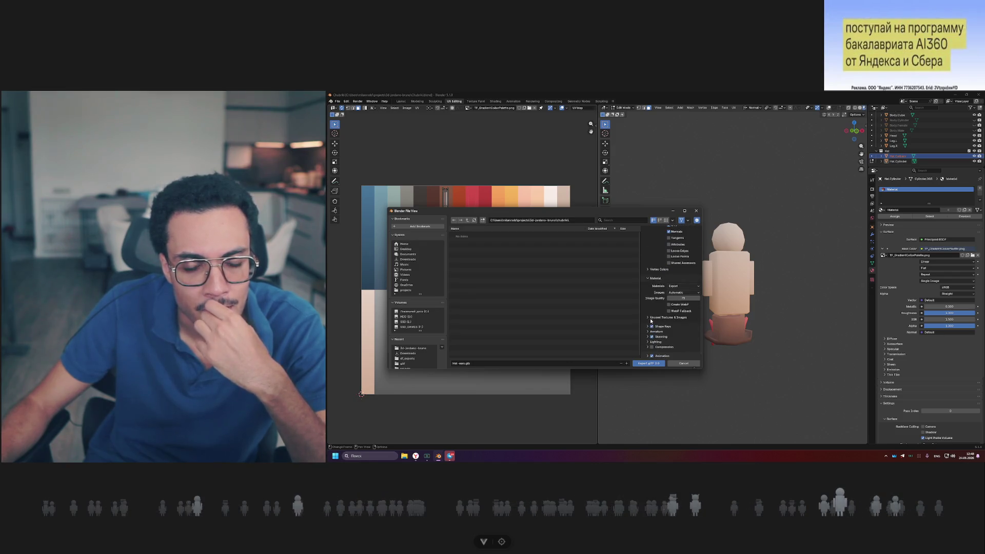
{"action": "left_click", "coordinate": [688, 286]}
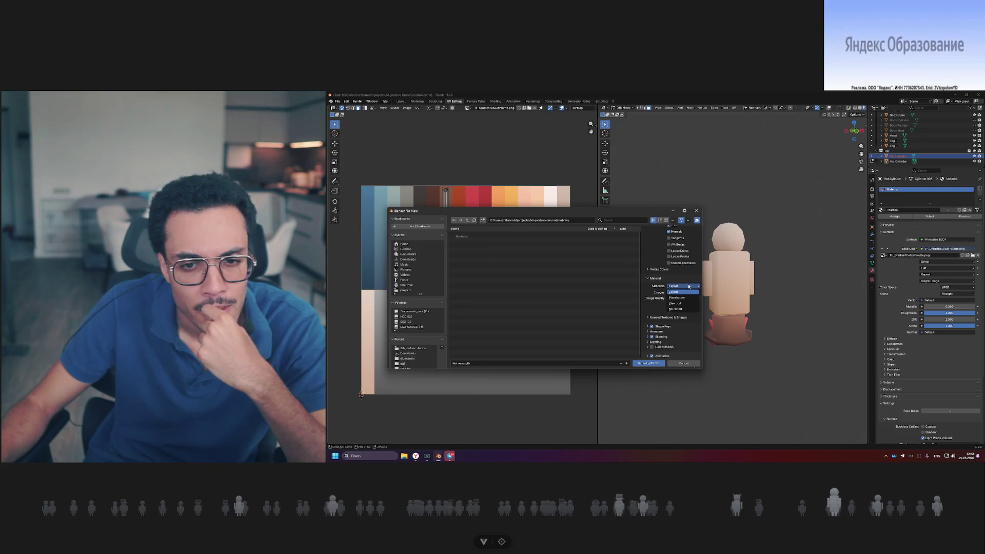
{"action": "left_click", "coordinate": [686, 292]}
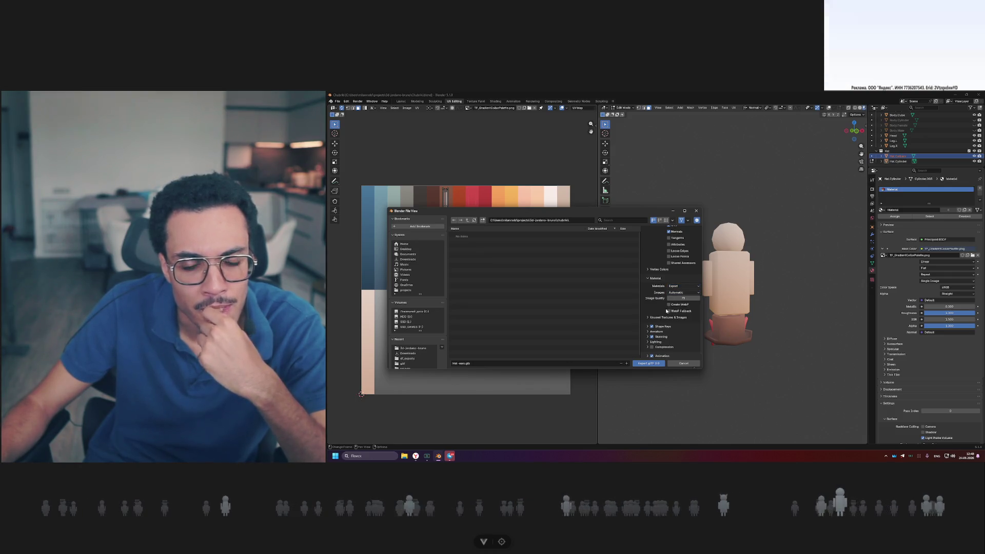
{"action": "left_click", "coordinate": [659, 318]}
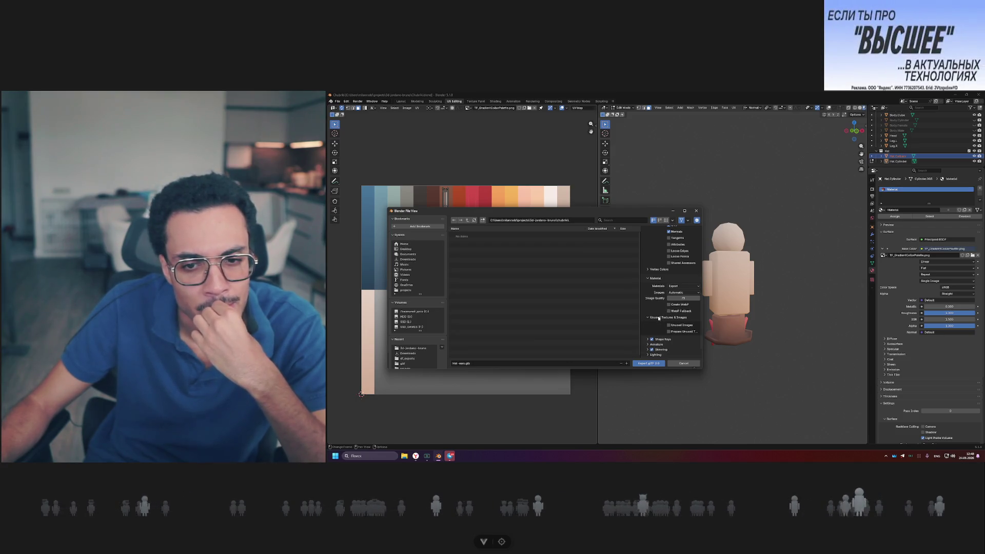
{"action": "left_click", "coordinate": [659, 318]}
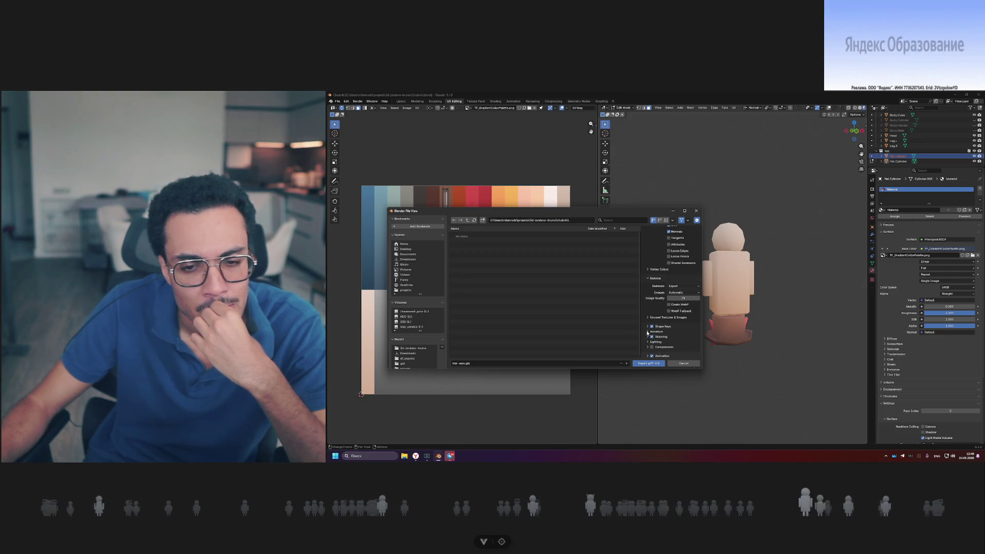
{"action": "scroll", "coordinate": [647, 336], "scroll_direction": "down", "scroll_amount": 1}
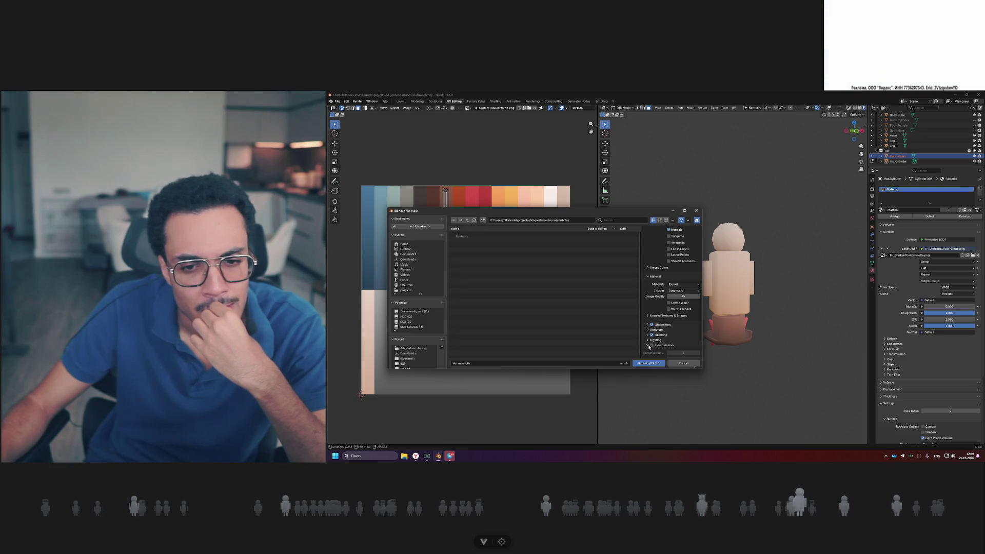
{"action": "left_click", "coordinate": [649, 346]}
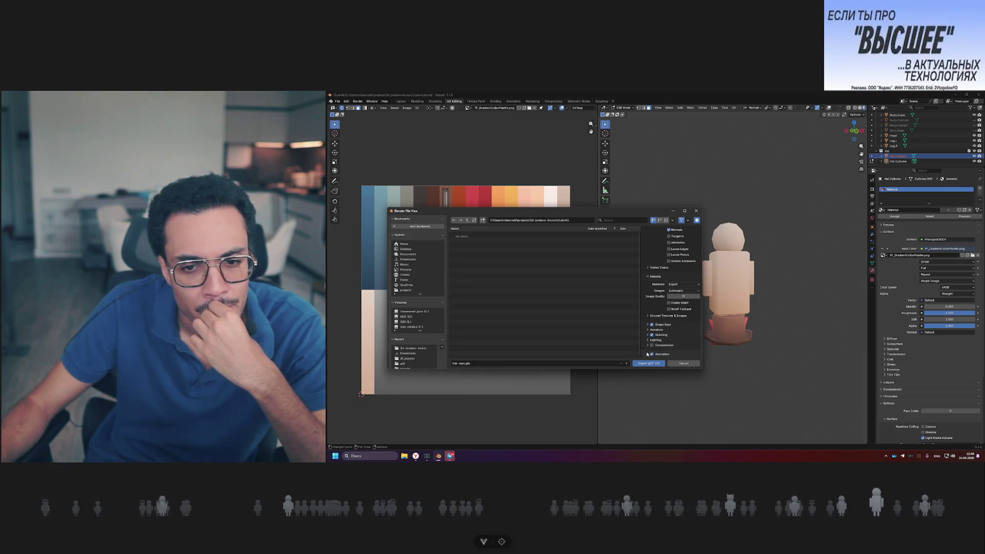
Step: Widen the export sidebar and set material export to Placeholder
{"action": "scroll", "coordinate": [649, 351], "scroll_direction": "up", "scroll_amount": 10}
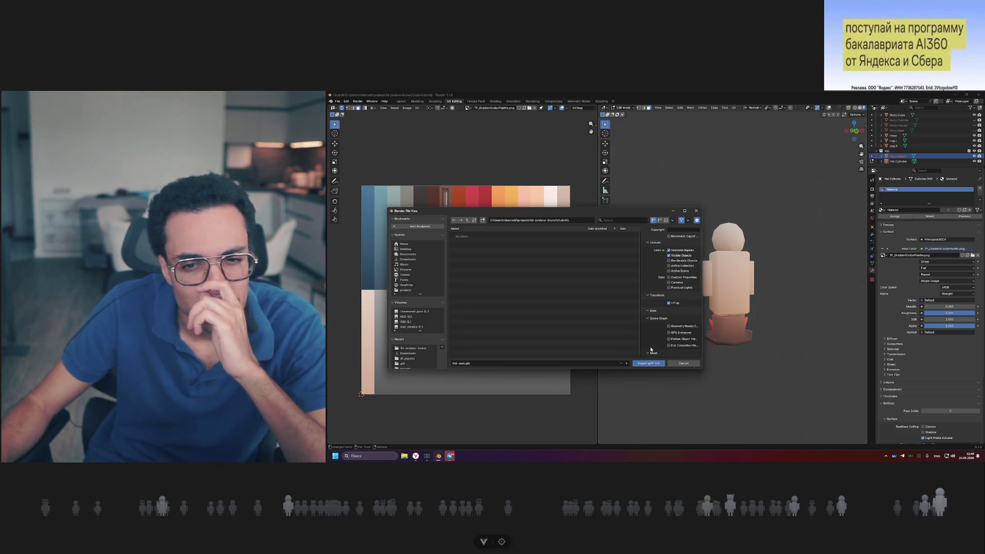
{"action": "scroll", "coordinate": [651, 349], "scroll_direction": "up", "scroll_amount": 1}
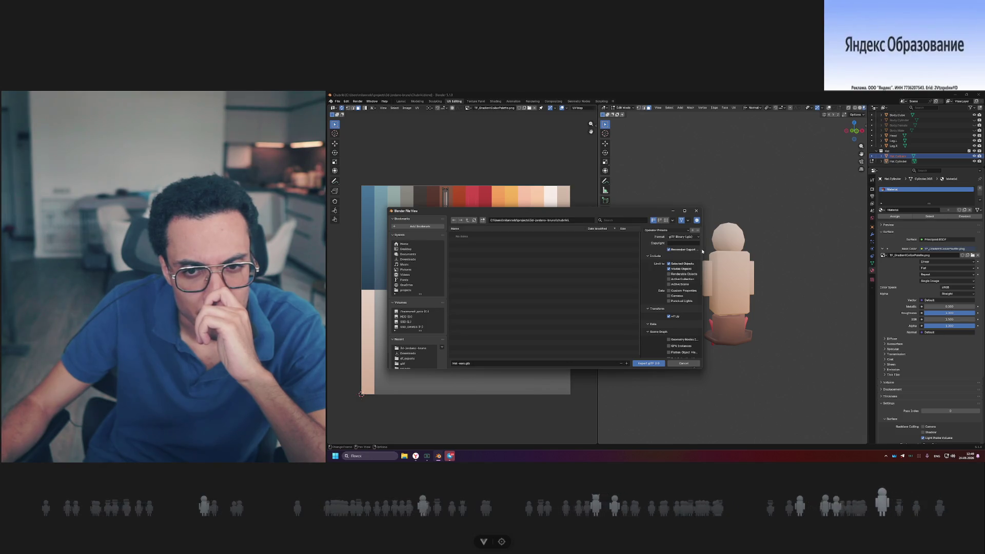
{"action": "left_click_drag", "start_coordinate": [702, 251], "coordinate": [742, 251]}
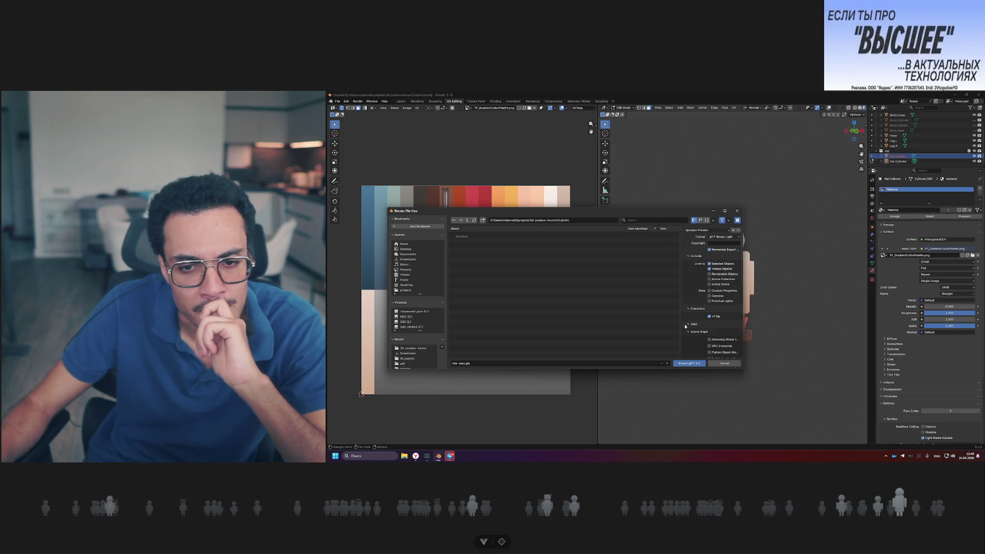
{"action": "scroll", "coordinate": [687, 326], "scroll_direction": "down", "scroll_amount": 5}
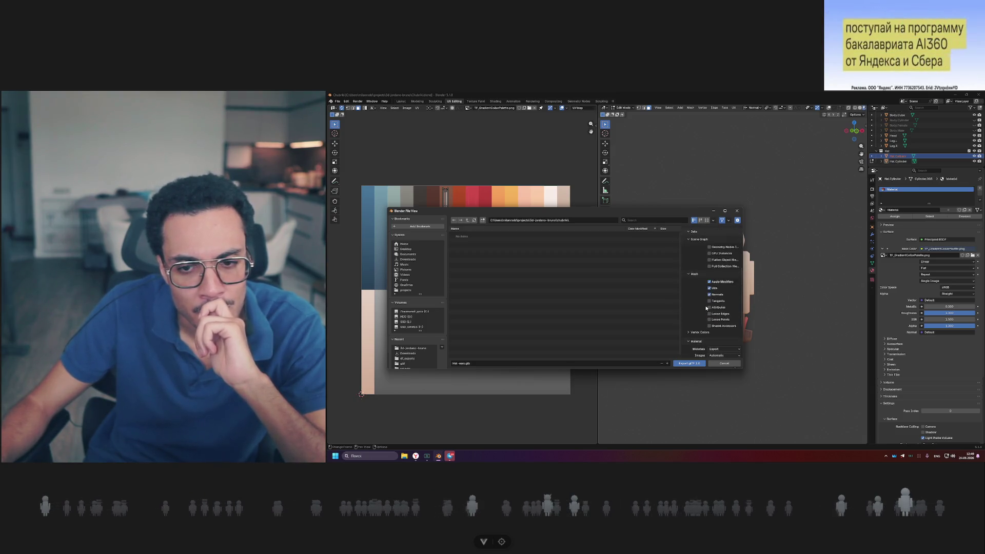
{"action": "scroll", "coordinate": [705, 308], "scroll_direction": "down", "scroll_amount": 3}
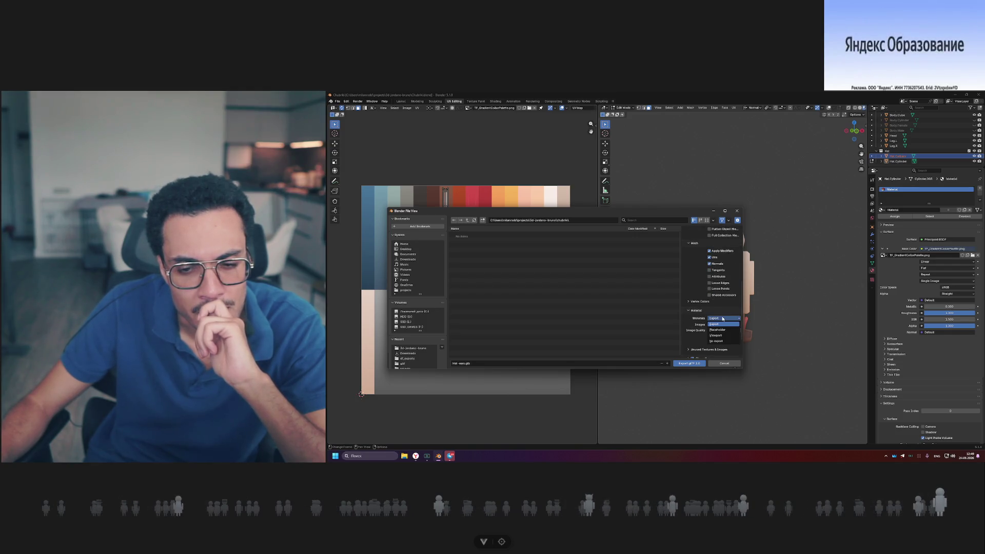
{"action": "left_click", "coordinate": [721, 329]}
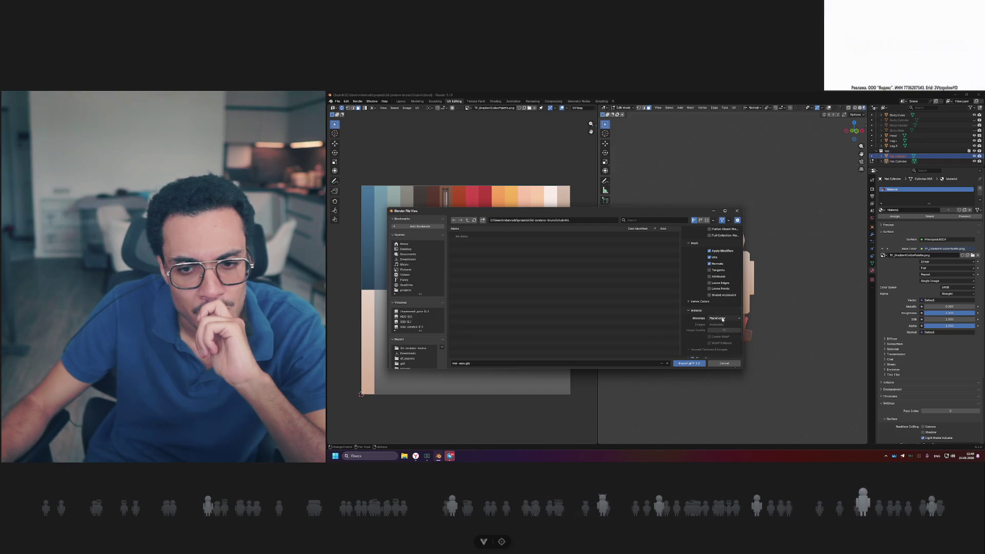
{"action": "scroll", "coordinate": [723, 319], "scroll_direction": "up", "scroll_amount": 1, "text": "ctrl"}
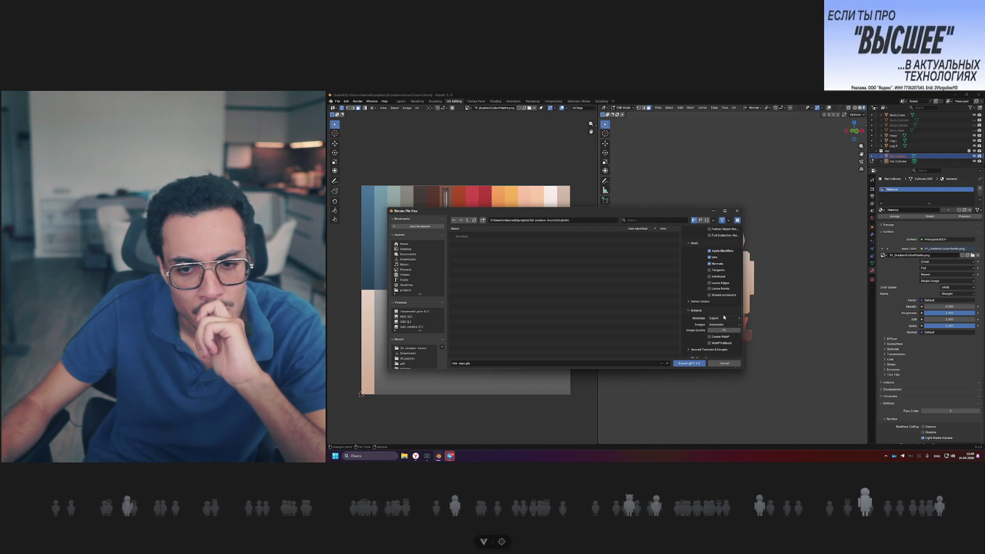
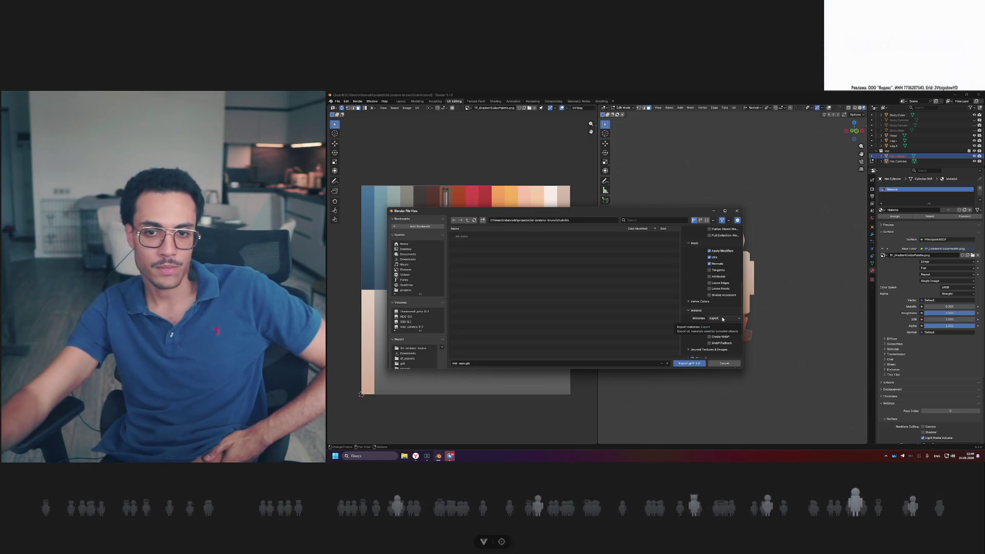
Step: Keep the glTF Materials option on Export, with File Explorer brought up alongside
{"action": "left_click", "coordinate": [733, 319]}
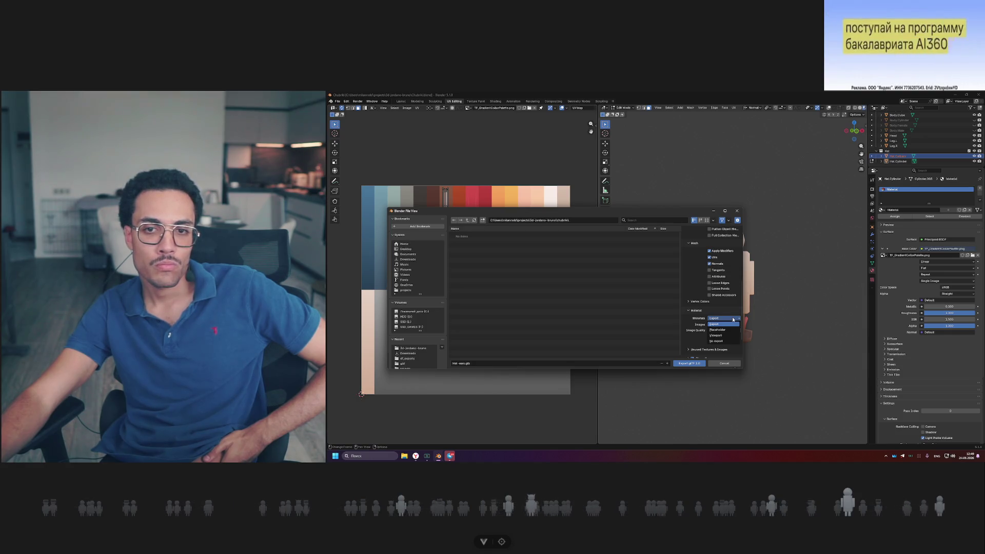
{"action": "left_click", "coordinate": [723, 324]}
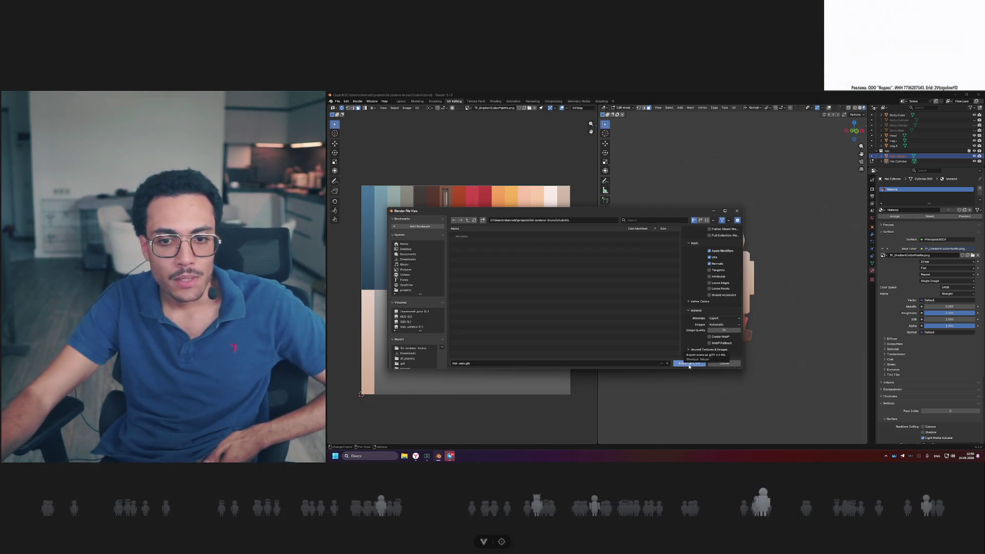
{"action": "left_click", "coordinate": [406, 457]}
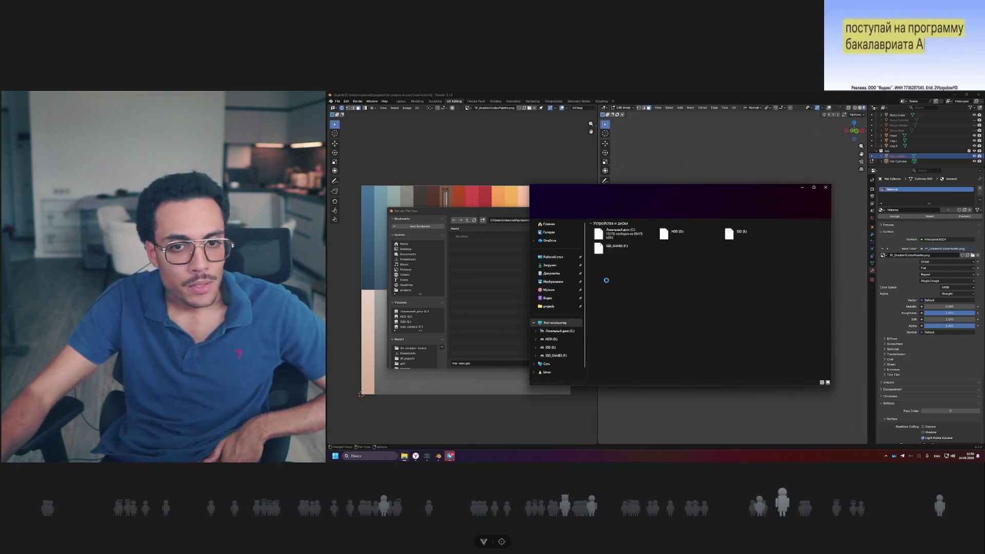
Step: In projects > 3d-jordano-bruno, move the Chubrik files, Hat-cylinder.glb and Hat-ears.glb into chubriki
{"action": "left_click", "coordinate": [558, 306]}
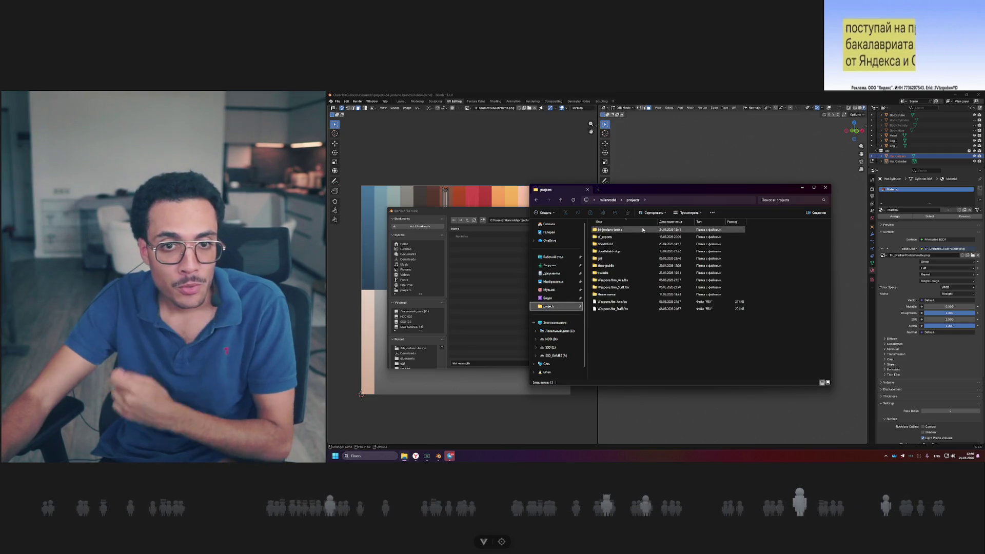
{"action": "double_click", "coordinate": [621, 230]}
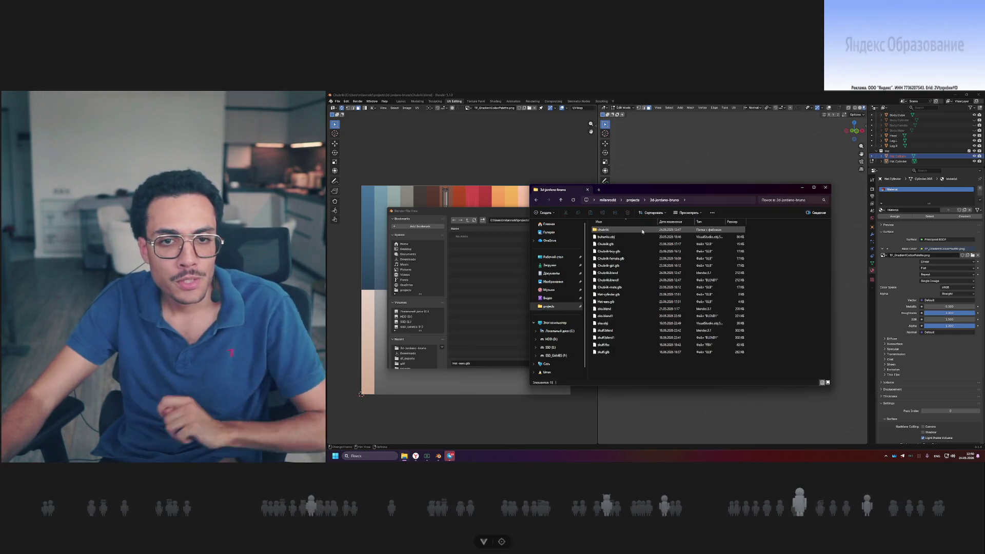
{"action": "left_click", "coordinate": [631, 267], "text": "shift"}
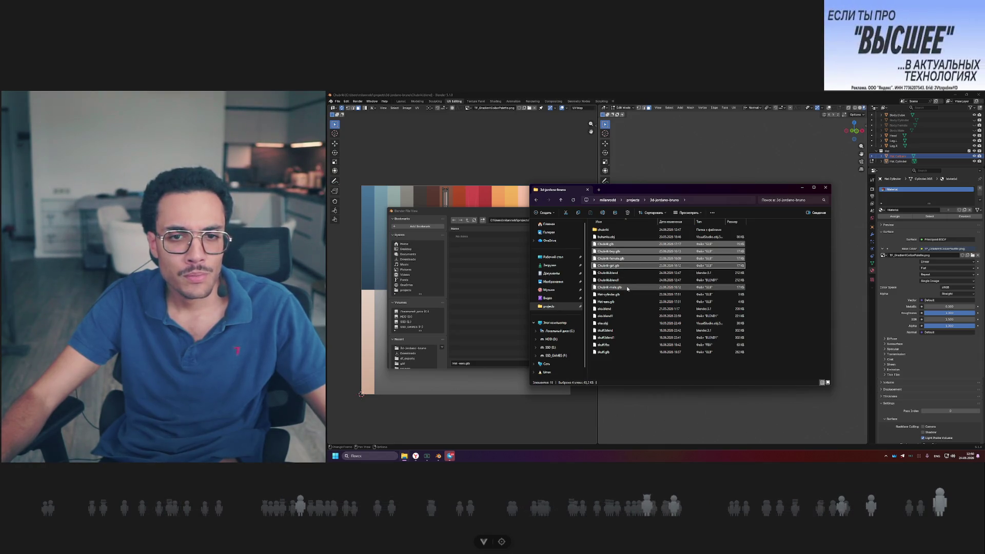
{"action": "left_click", "coordinate": [610, 295], "text": "ctrl"}
{"action": "left_click", "coordinate": [609, 302], "text": "ctrl"}
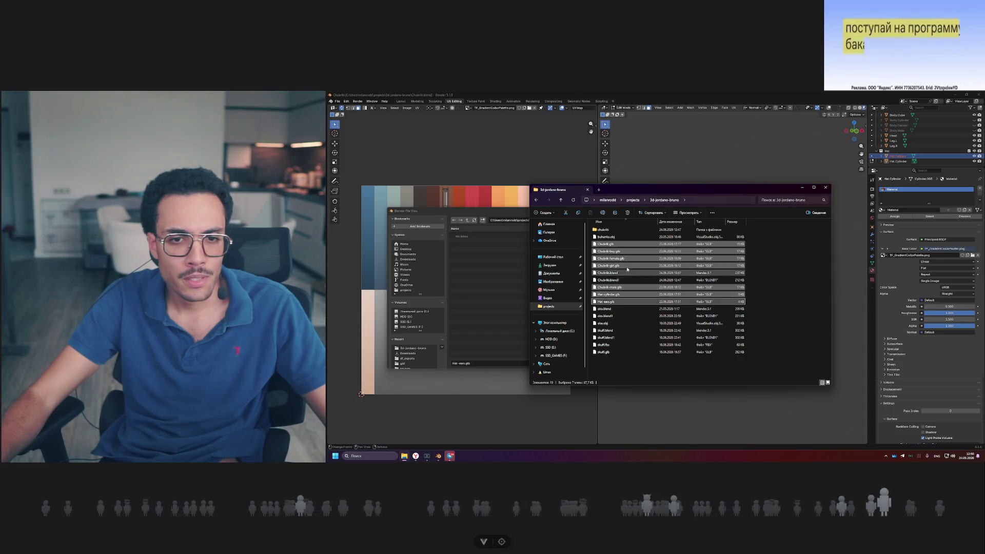
{"action": "left_click_drag", "start_coordinate": [613, 247], "coordinate": [609, 231]}
{"action": "left_click", "coordinate": [465, 263]}
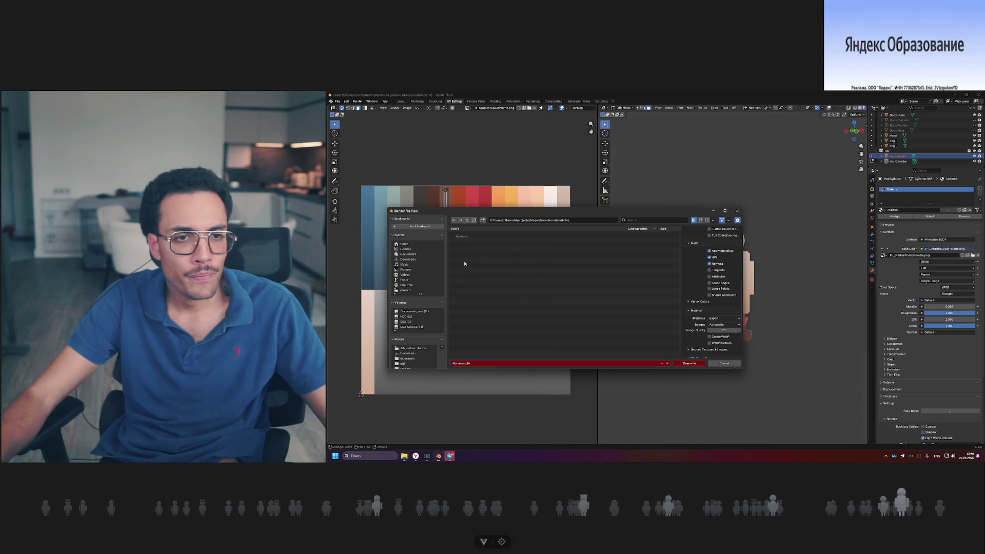
Step: Refresh the chubriki file list and export the glTF over Hat-ears.glb
{"action": "left_click", "coordinate": [474, 220]}
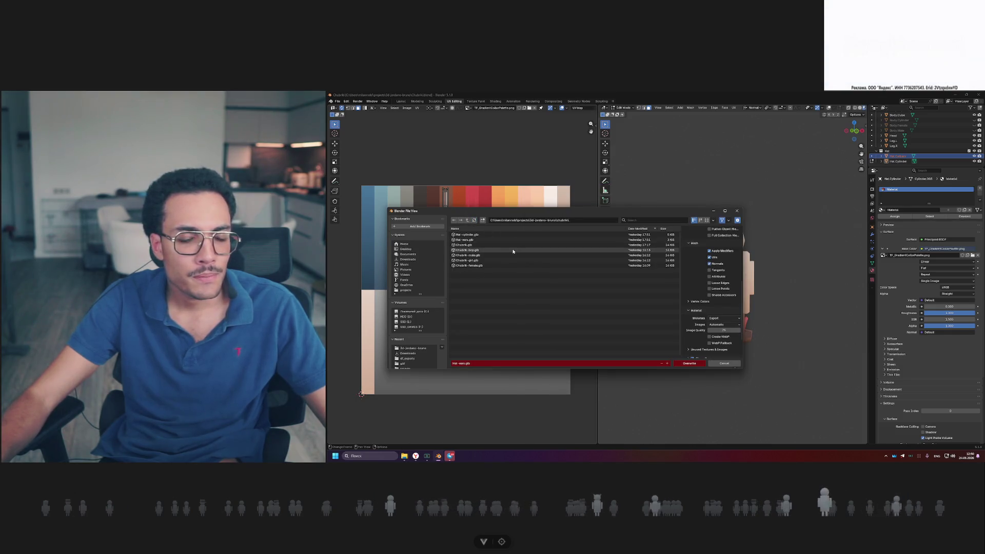
{"action": "left_click", "coordinate": [495, 240]}
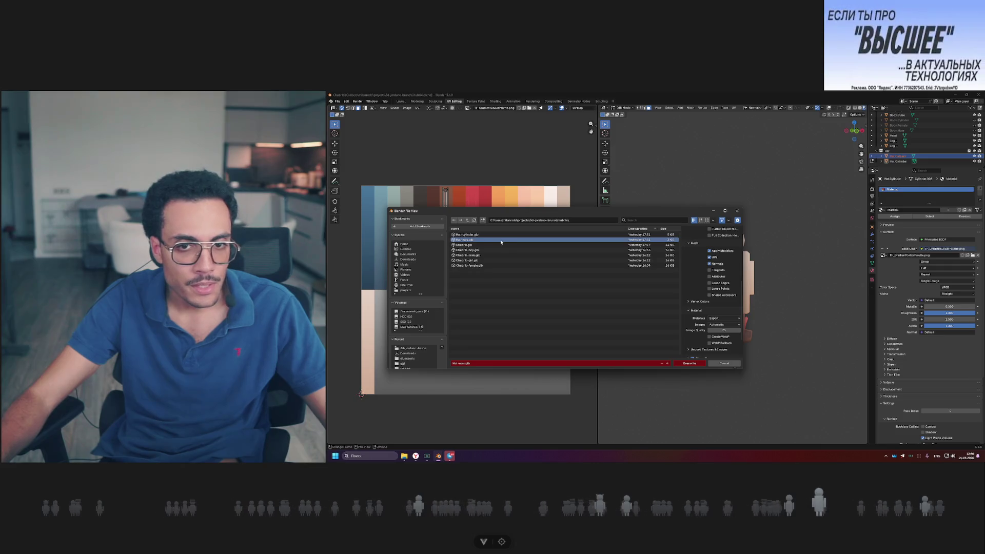
{"action": "left_click", "coordinate": [690, 364]}
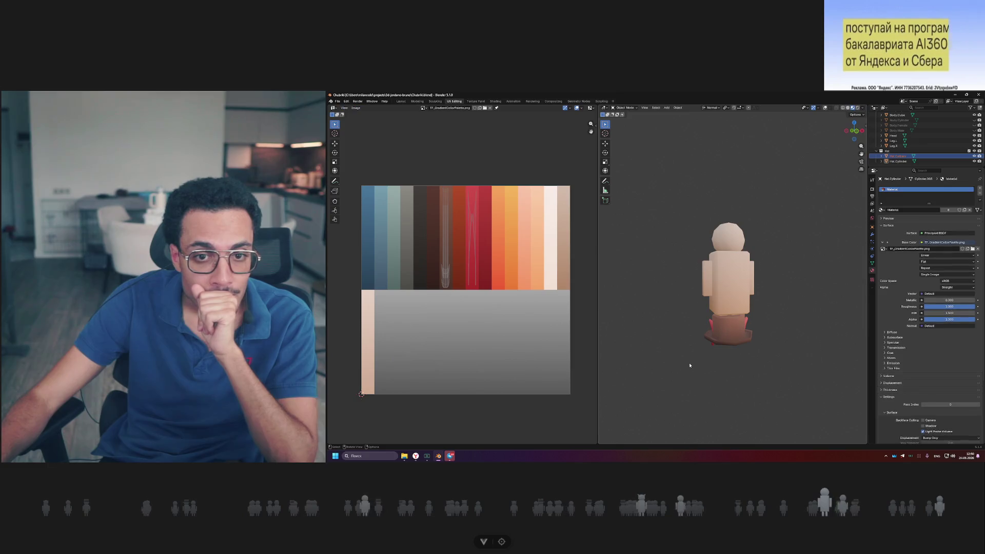
Step: Check the exported Hat-ears.glb's details in File Explorer, then return to Blender
{"action": "left_click", "coordinate": [410, 457]}
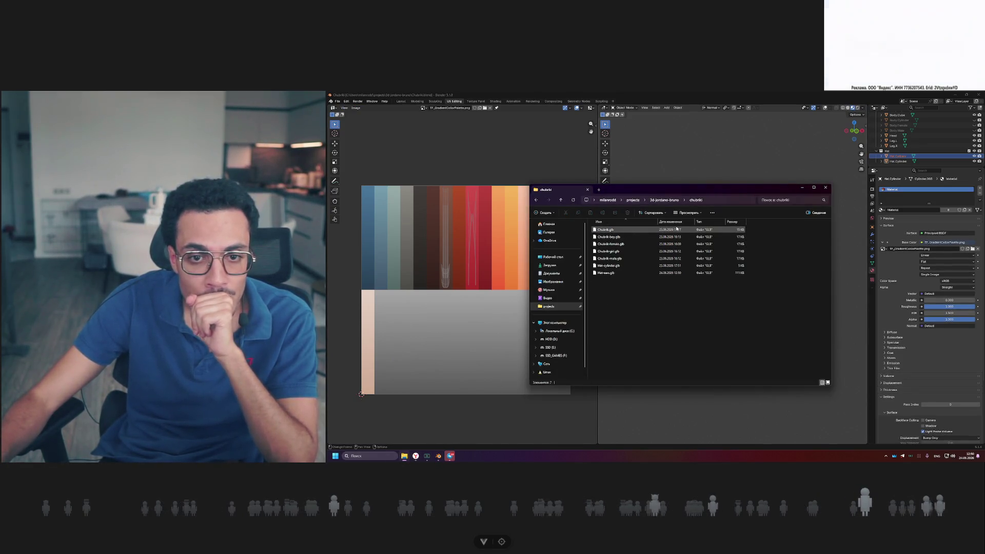
{"action": "left_click", "coordinate": [665, 273]}
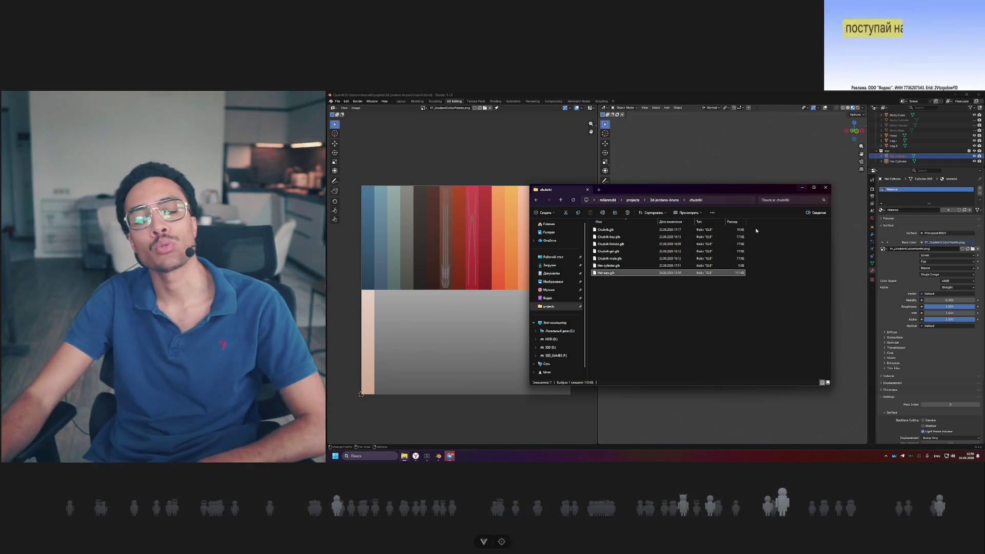
{"action": "left_click", "coordinate": [337, 101]}
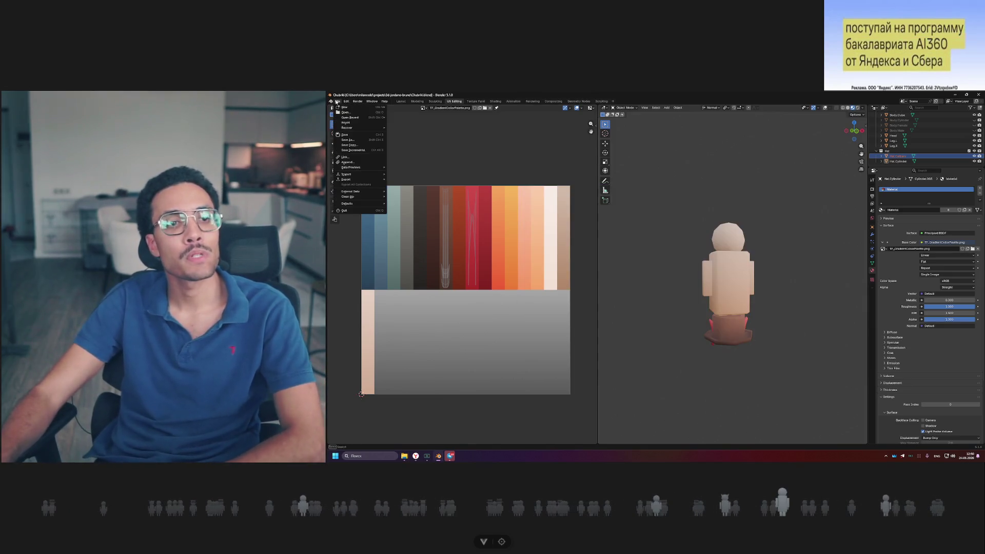
Step: Re-export the glTF 2.0 file over Hat-ears.glb and switch back to File Explorer
{"action": "mouse_move", "coordinate": [369, 180]}
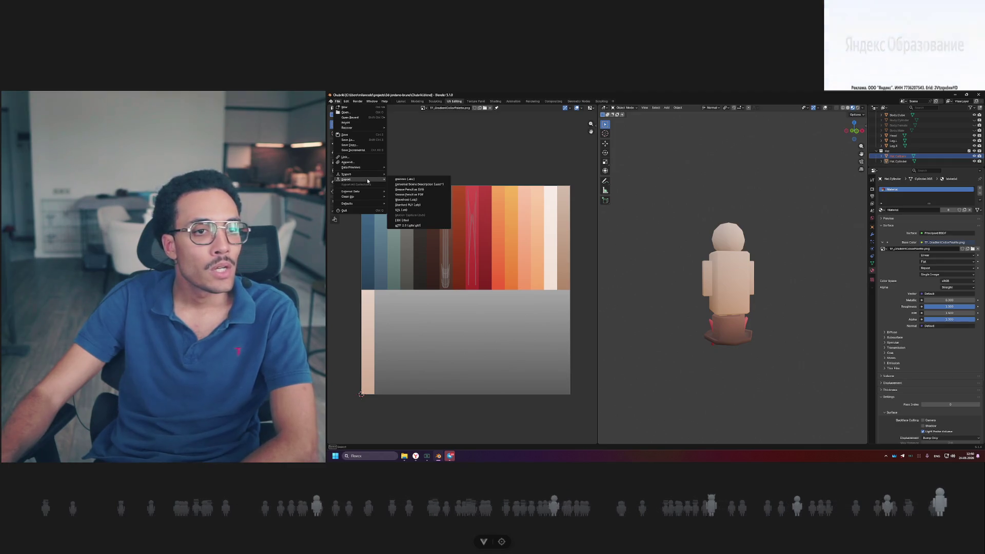
{"action": "left_click", "coordinate": [408, 225]}
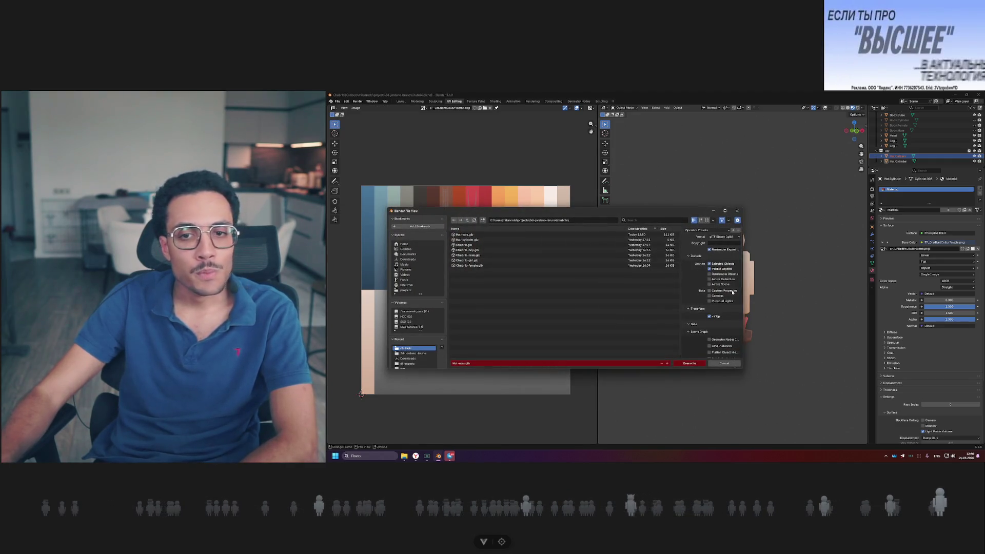
{"action": "scroll", "coordinate": [708, 295], "scroll_direction": "down", "scroll_amount": 4}
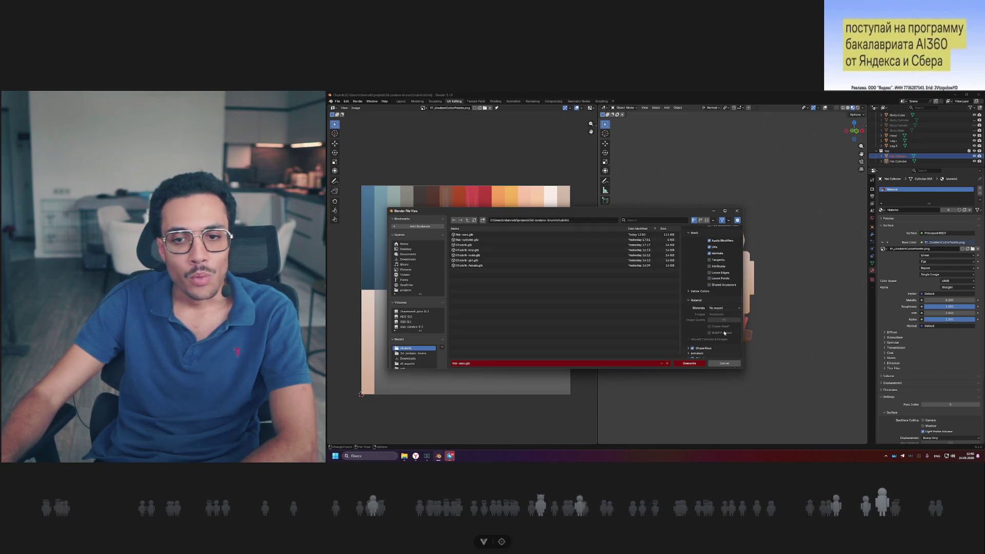
{"action": "left_click", "coordinate": [690, 364]}
{"action": "key", "text": "alt+Tab"}
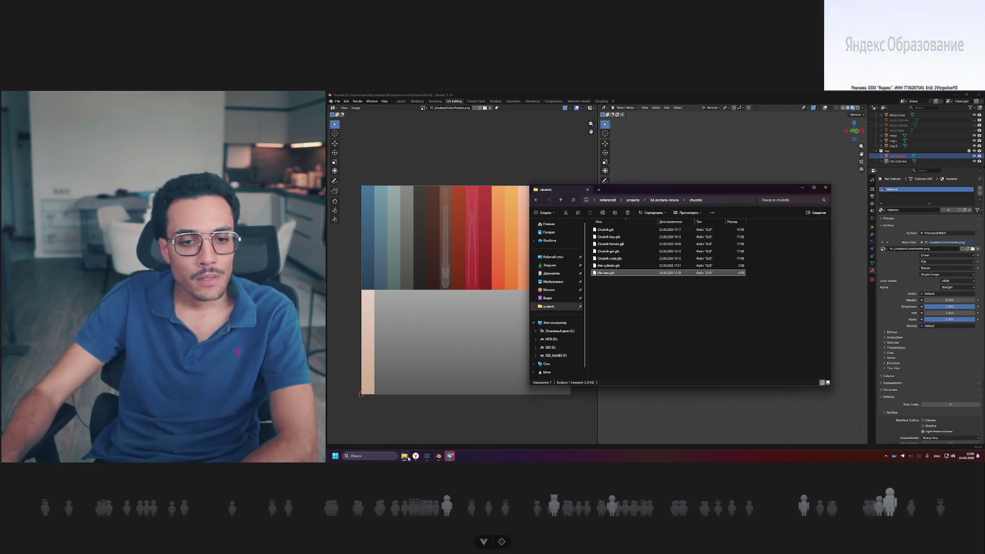
Step: Deselect the files in chubriki and minimize the File Explorer window
{"action": "left_click", "coordinate": [685, 301]}
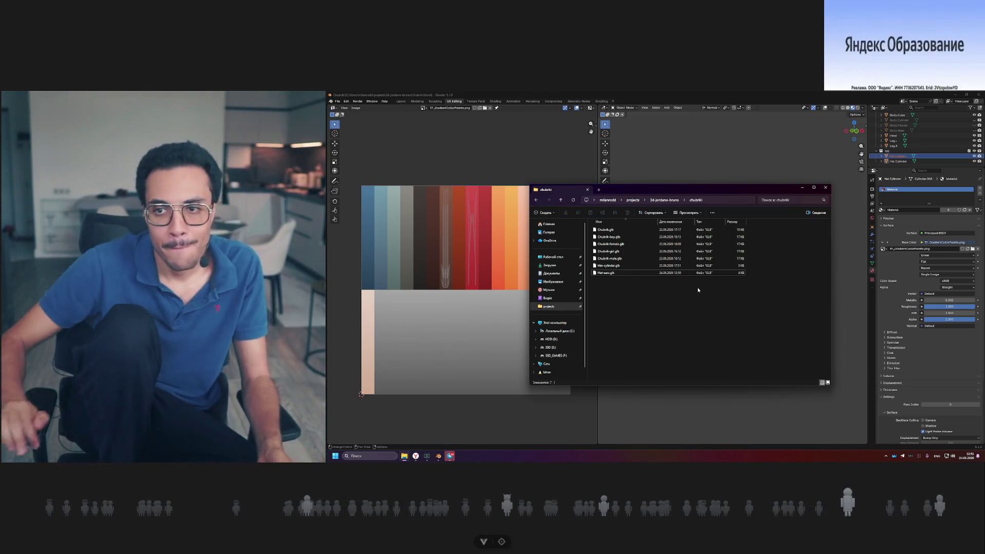
{"action": "left_click", "coordinate": [802, 188]}
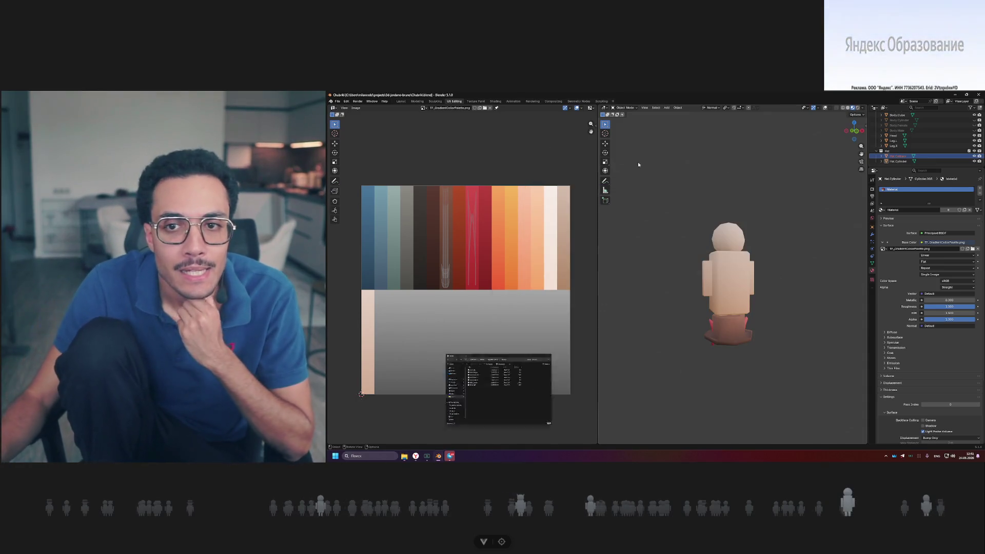
Step: Overwrite Hat-ears.glb with a glTF 2.0 export whose Materials option is Placeholder
{"action": "left_click", "coordinate": [338, 101]}
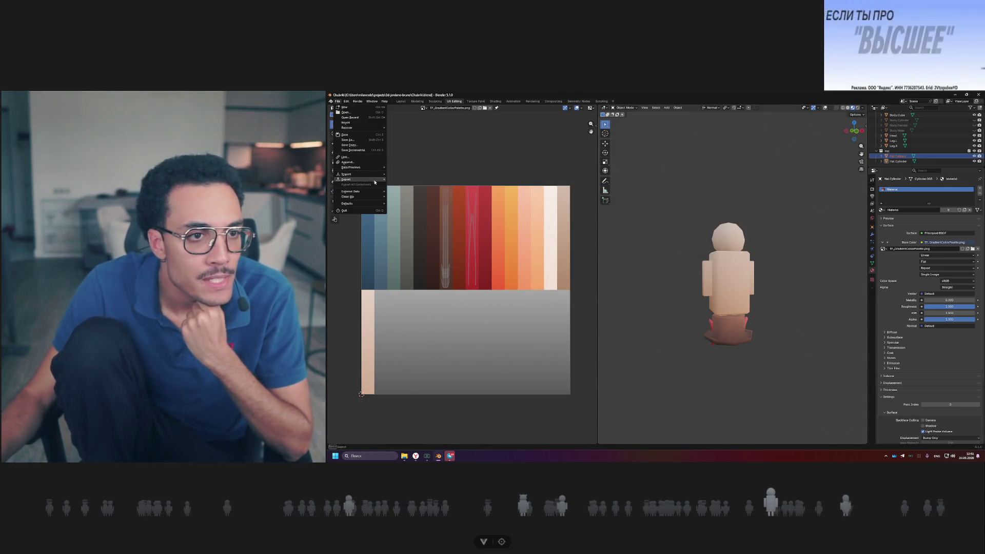
{"action": "mouse_move", "coordinate": [375, 180]}
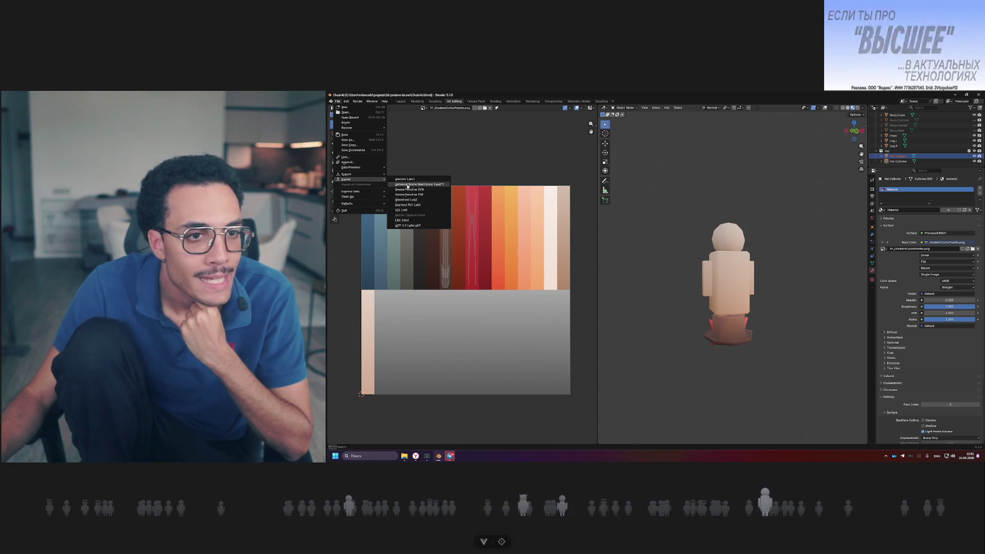
{"action": "left_click", "coordinate": [429, 225]}
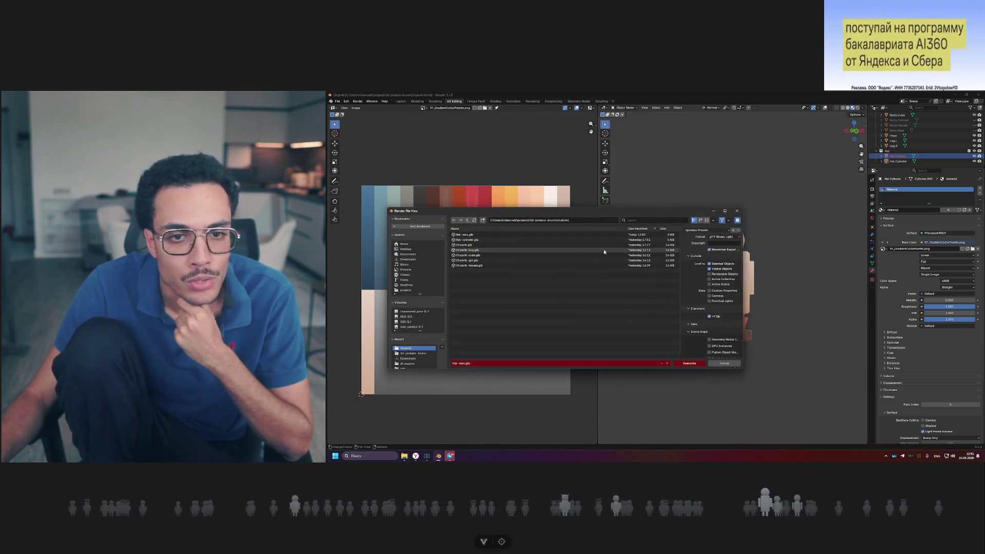
{"action": "scroll", "coordinate": [695, 284], "scroll_direction": "down", "scroll_amount": 10}
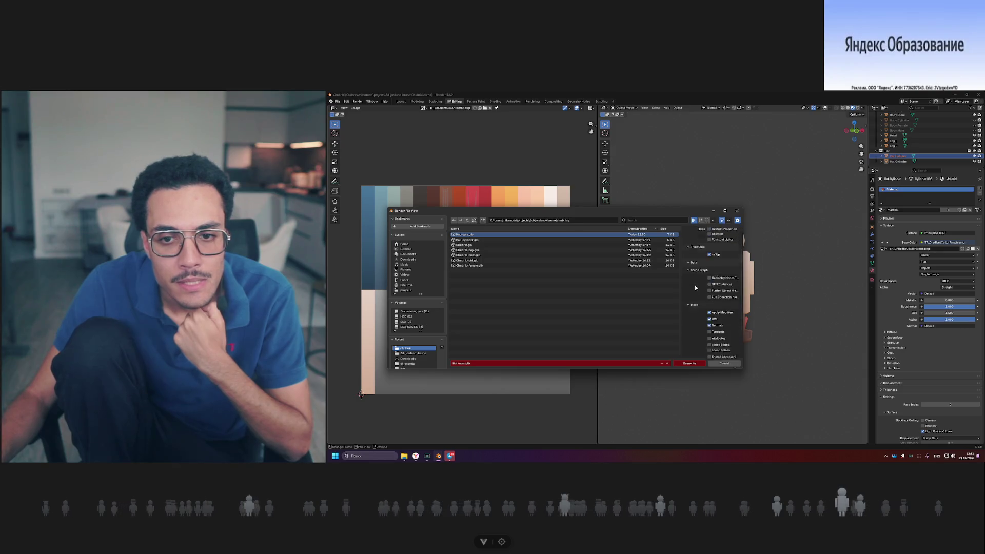
{"action": "left_click", "coordinate": [724, 285]}
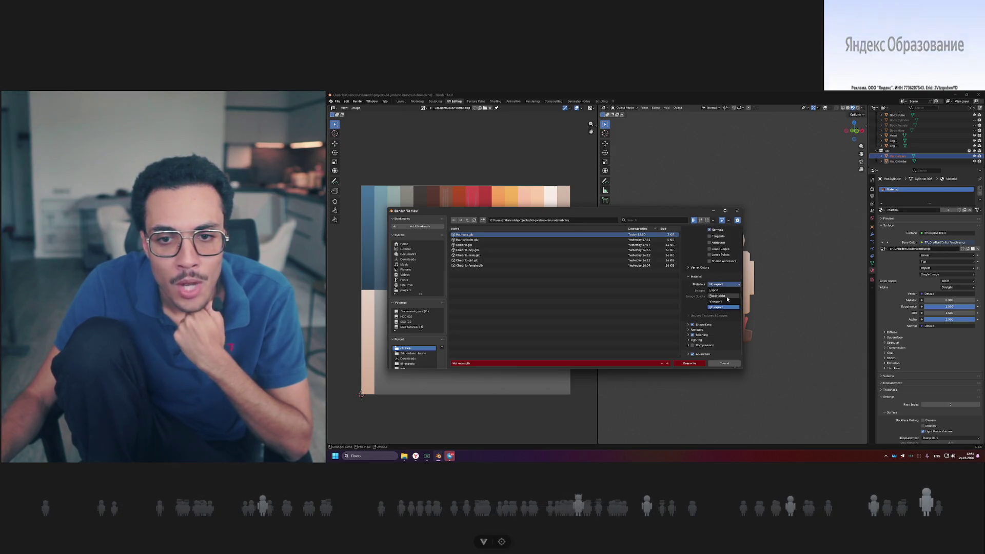
{"action": "left_click", "coordinate": [726, 296]}
{"action": "left_click", "coordinate": [689, 363]}
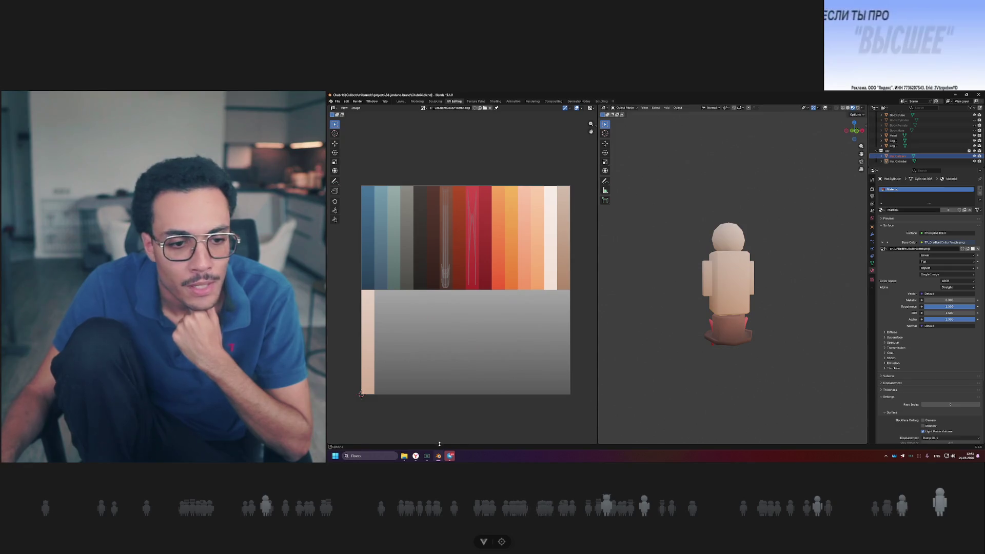
{"action": "key", "text": "alt+Tab"}
Step: Confirm Hat-ears.glb in chubriki is now 3.20 KB, then go back to Blender
{"action": "left_click", "coordinate": [620, 274]}
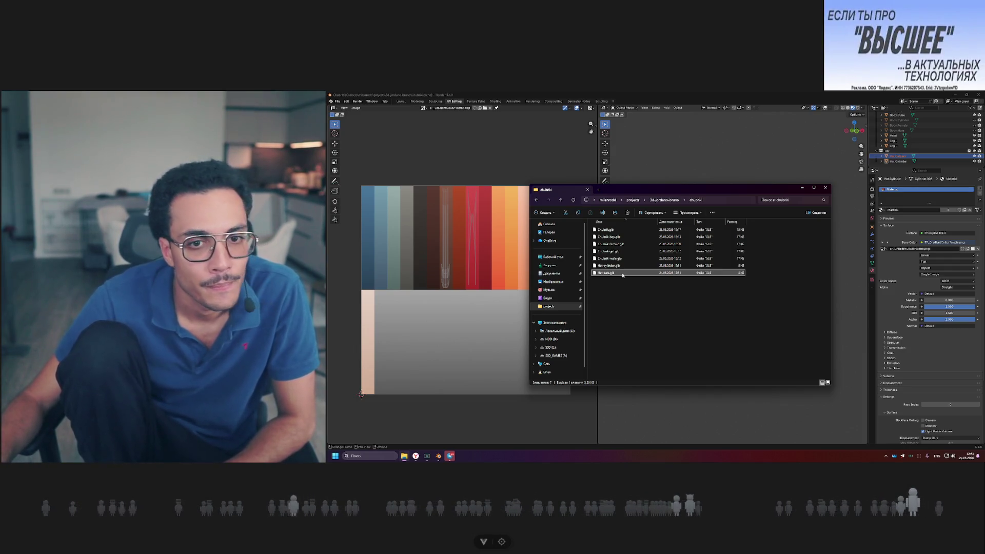
{"action": "left_click", "coordinate": [504, 150]}
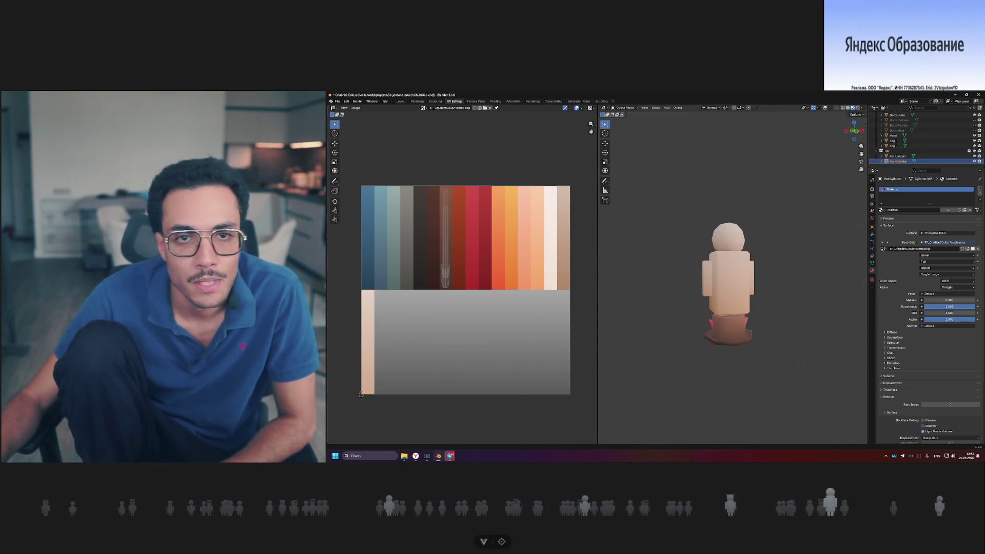
{"action": "left_click", "coordinate": [336, 101]}
Step: Save Chubriki.blend and overwrite Hat-cylinder.glb with a new glTF 2.0 export
{"action": "key", "text": "ctrl+s"}
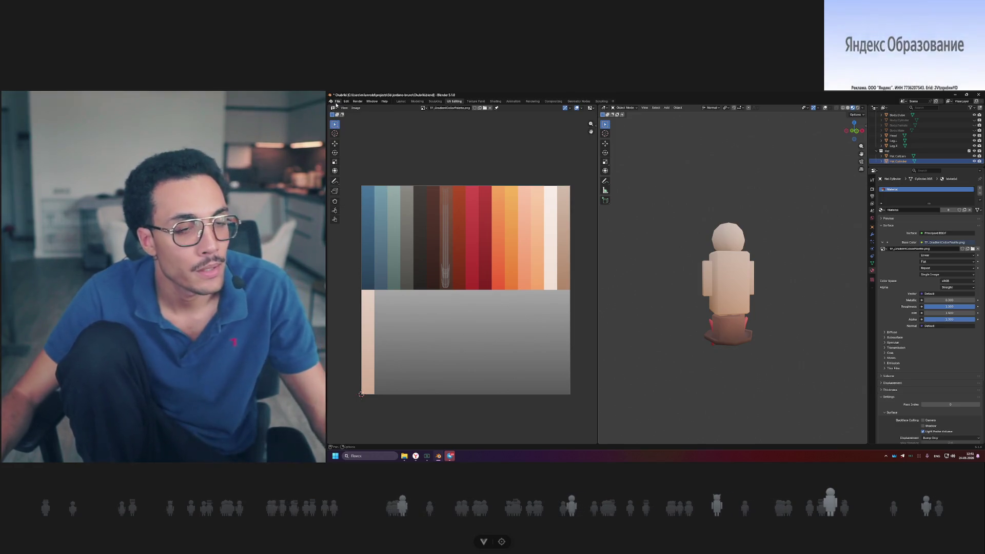
{"action": "left_click", "coordinate": [336, 101]}
{"action": "mouse_move", "coordinate": [359, 179]}
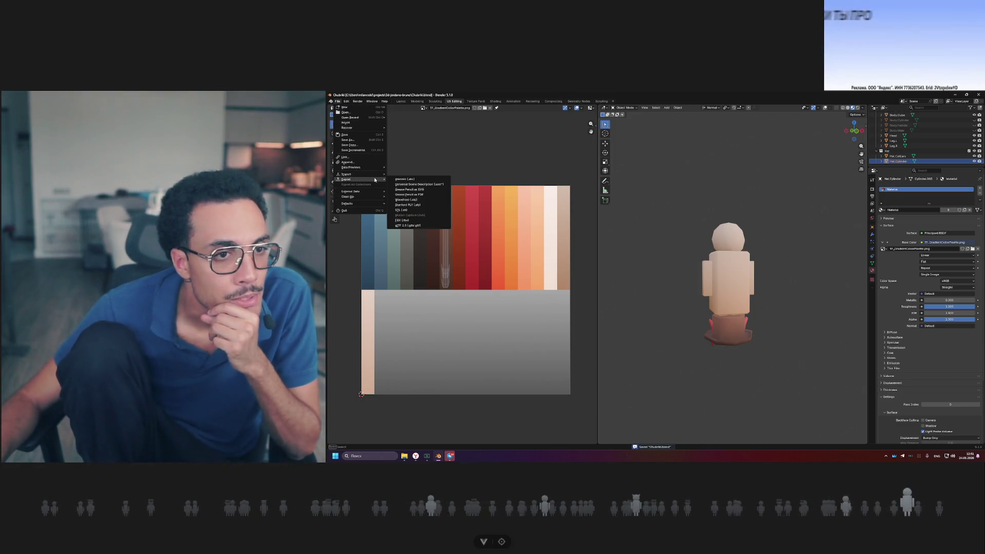
{"action": "left_click", "coordinate": [432, 226]}
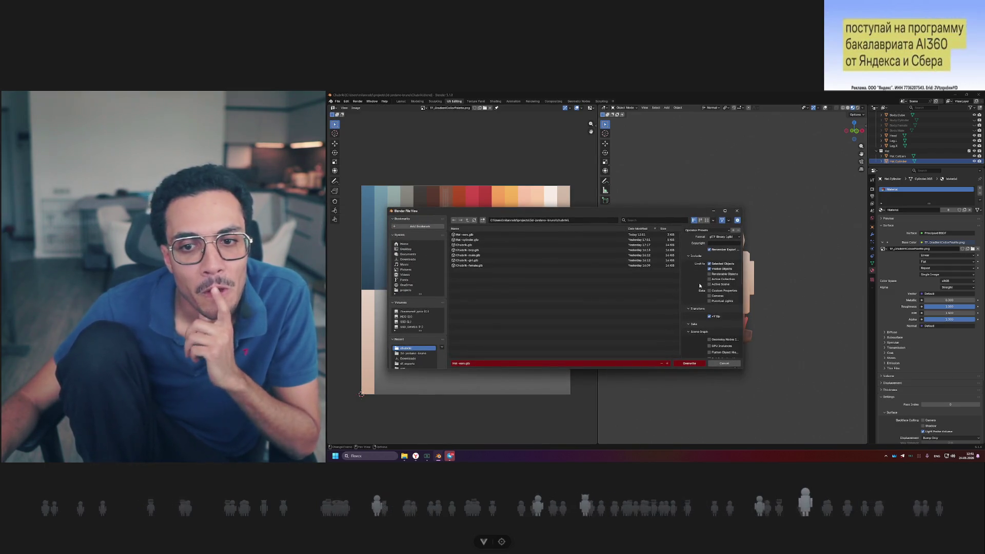
{"action": "scroll", "coordinate": [697, 316], "scroll_direction": "down", "scroll_amount": 10}
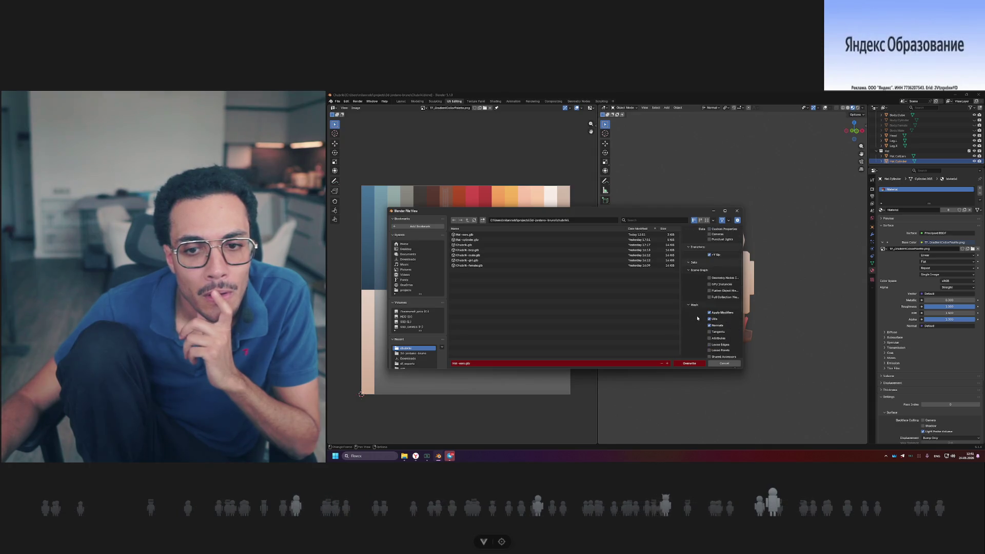
{"action": "scroll", "coordinate": [711, 308], "scroll_direction": "up", "scroll_amount": 10}
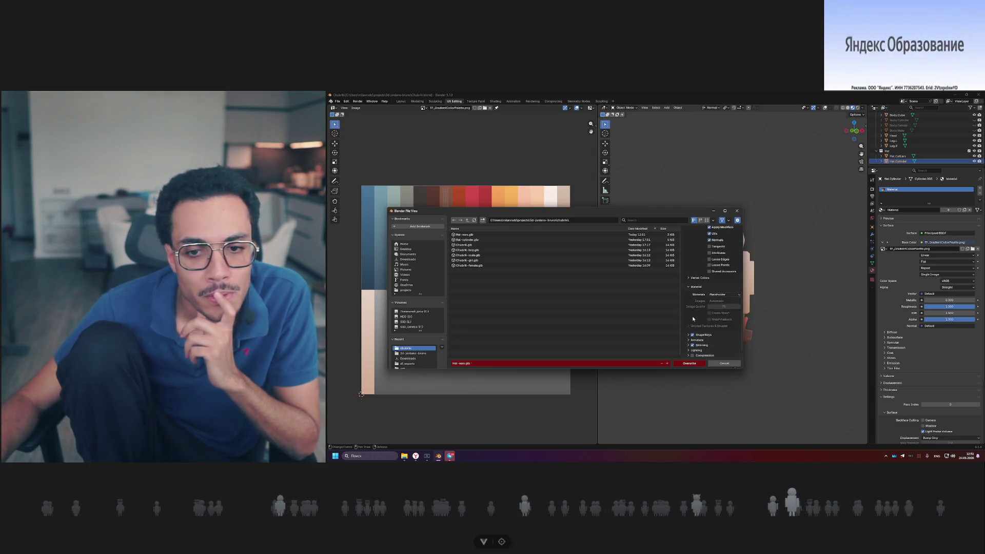
{"action": "left_click", "coordinate": [474, 240]}
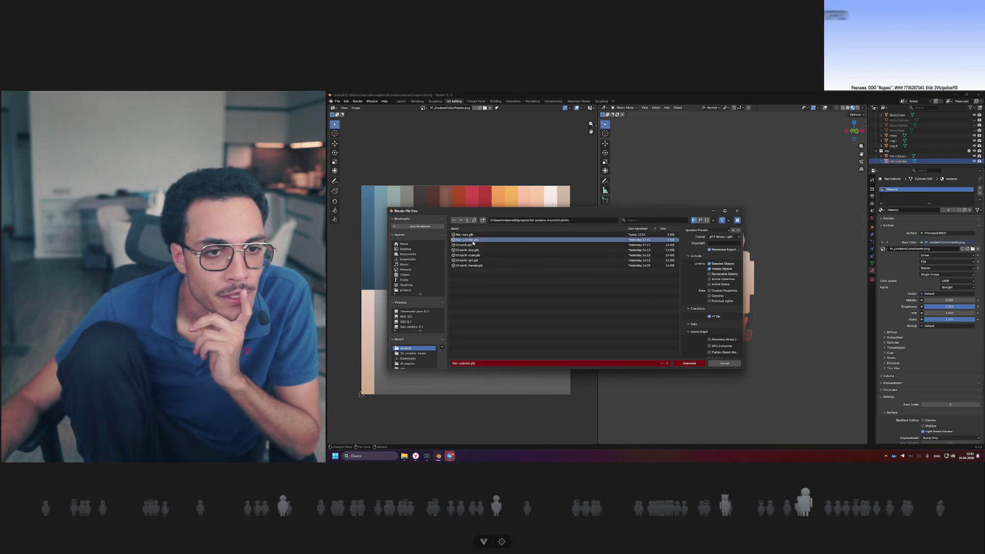
{"action": "left_click", "coordinate": [690, 364]}
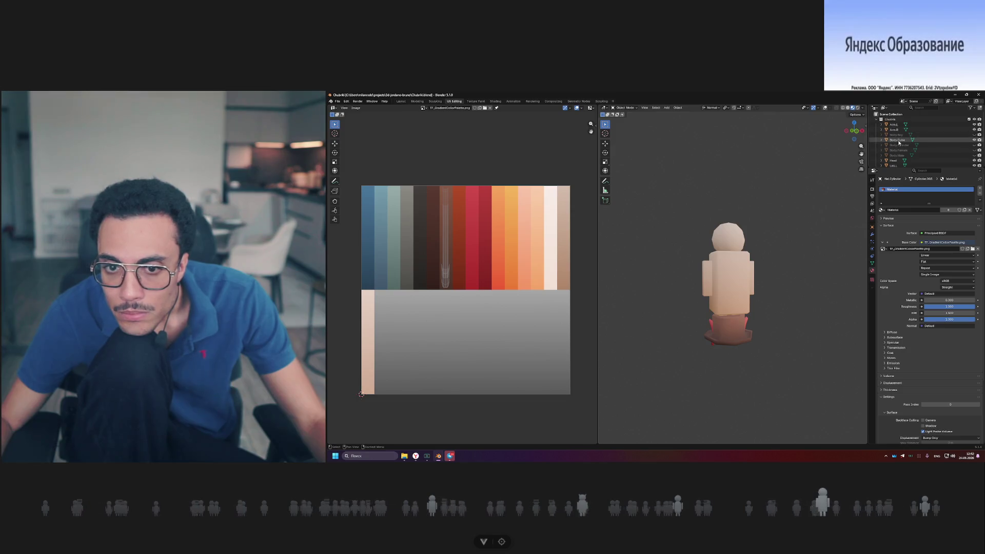
Step: Select the Body.Cube object in the Outliner
{"action": "left_click", "coordinate": [898, 141]}
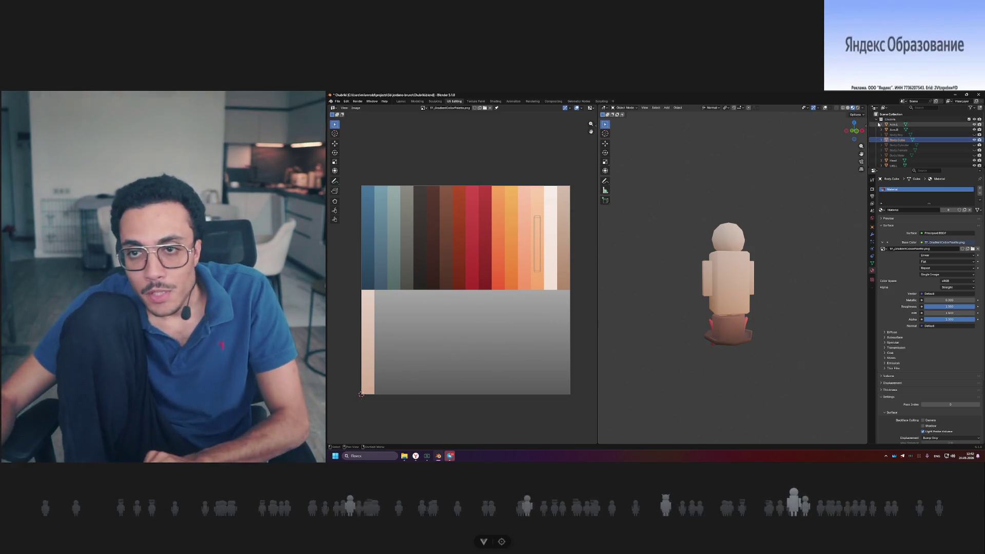
{"action": "scroll", "coordinate": [906, 149], "scroll_direction": "down", "scroll_amount": 3}
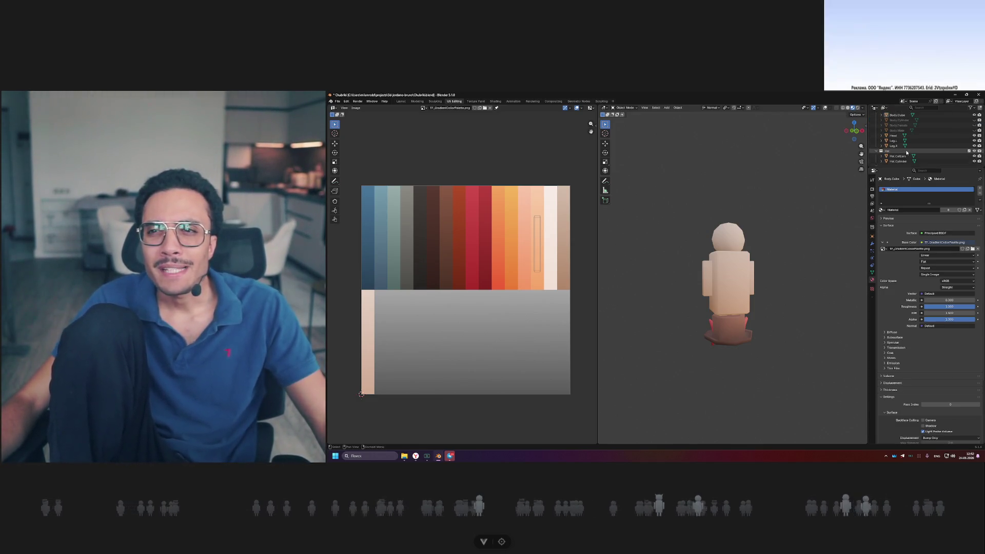
{"action": "scroll", "coordinate": [907, 152], "scroll_direction": "down", "scroll_amount": 1}
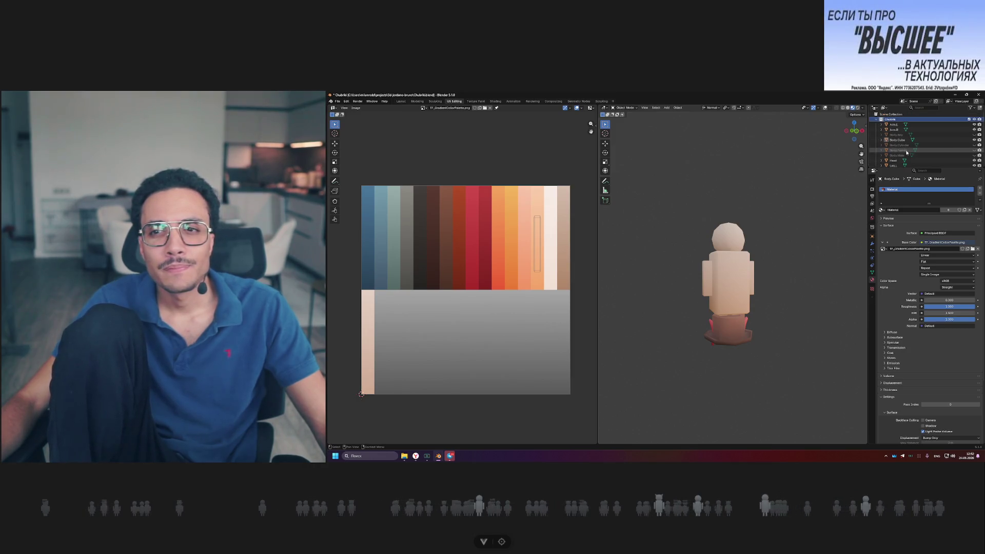
Step: Save Chubriki.blend and start a new glTF 2.0 export
{"action": "key", "text": "ctrl+s"}
{"action": "left_click", "coordinate": [337, 102]}
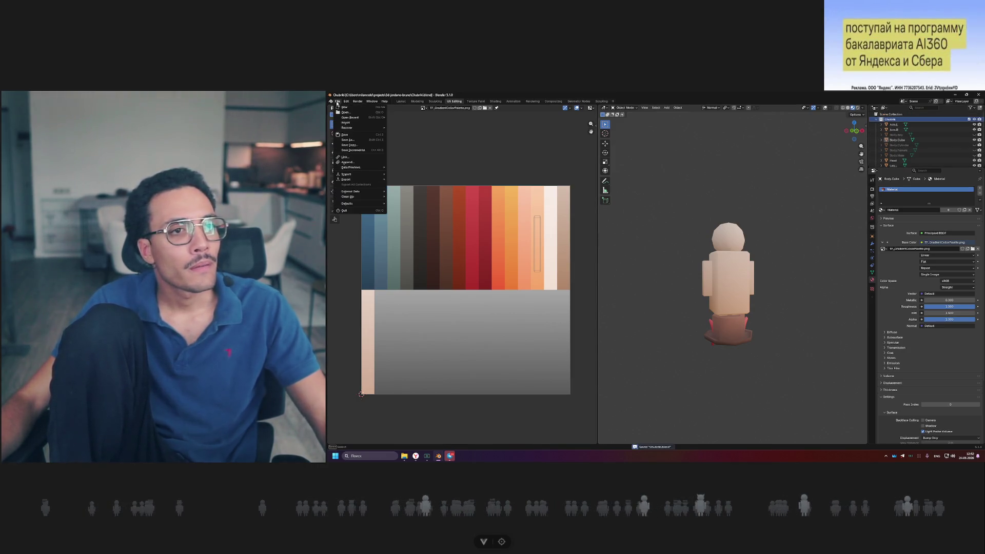
{"action": "mouse_move", "coordinate": [382, 181]}
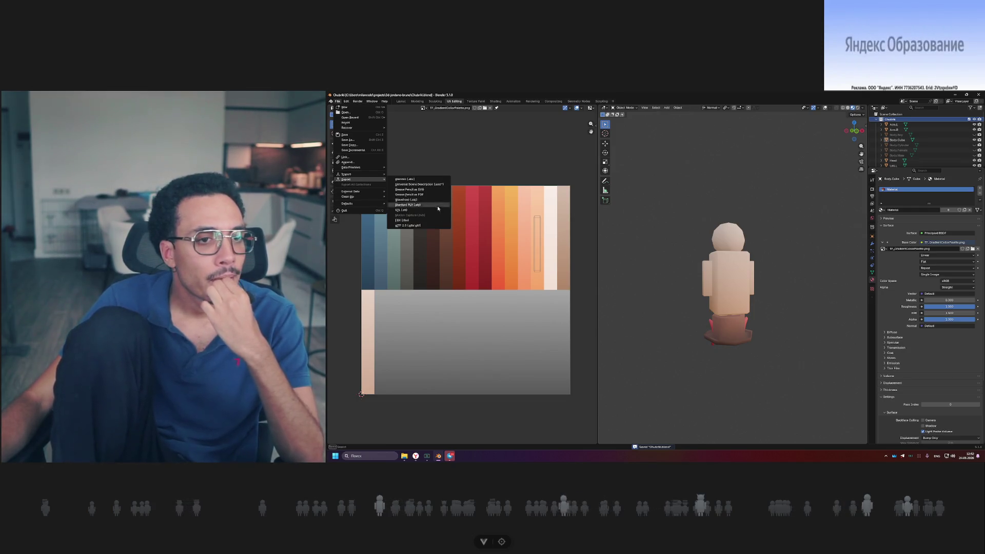
{"action": "left_click", "coordinate": [437, 226]}
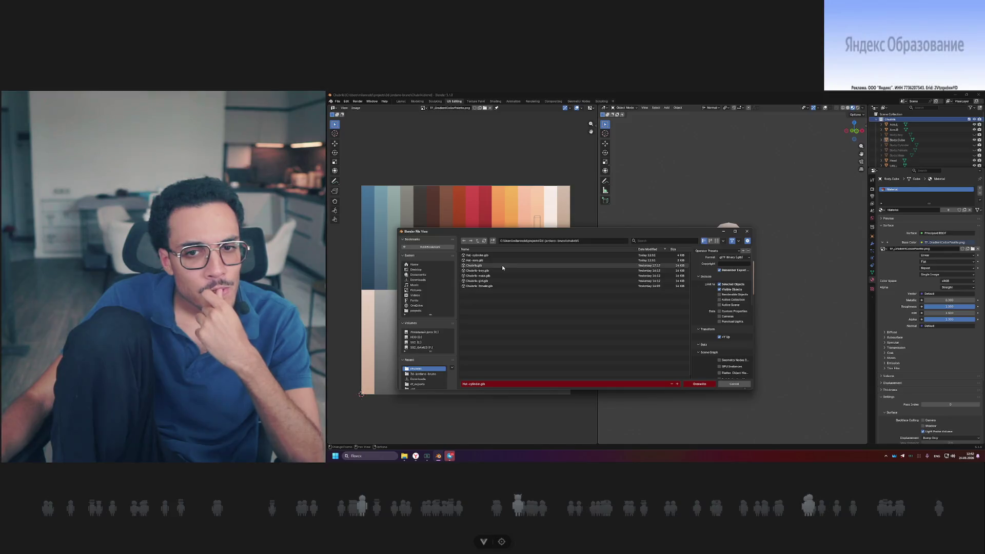
Step: Name the export Chubrik-cube.glb and switch its limit from Selected Objects to Active Collection
{"action": "mouse_move", "coordinate": [525, 235]}
{"action": "left_mouse_down"}
{"action": "mouse_move", "coordinate": [590, 317]}
{"action": "mouse_move", "coordinate": [536, 268]}
{"action": "mouse_move", "coordinate": [525, 242]}
{"action": "left_mouse_up"}
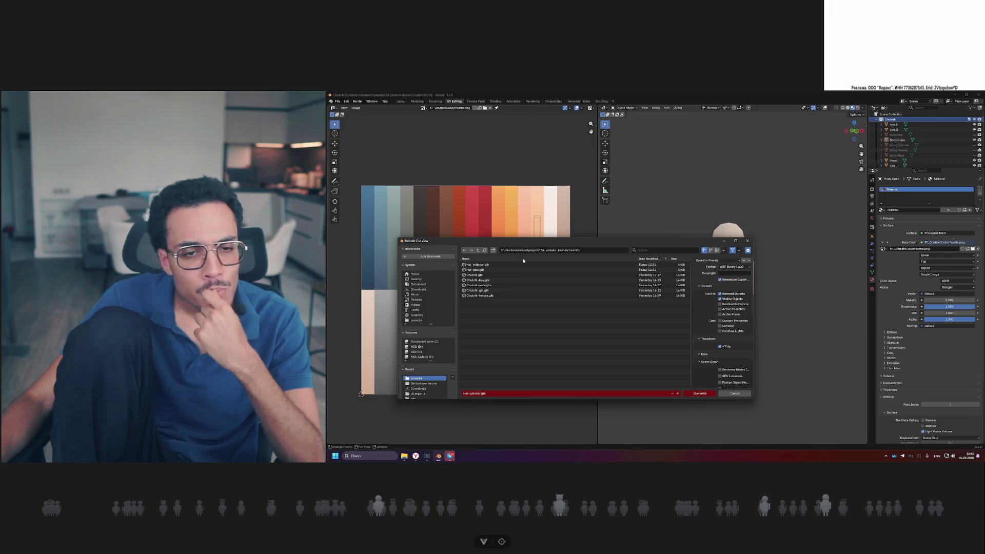
{"action": "left_click", "coordinate": [503, 275]}
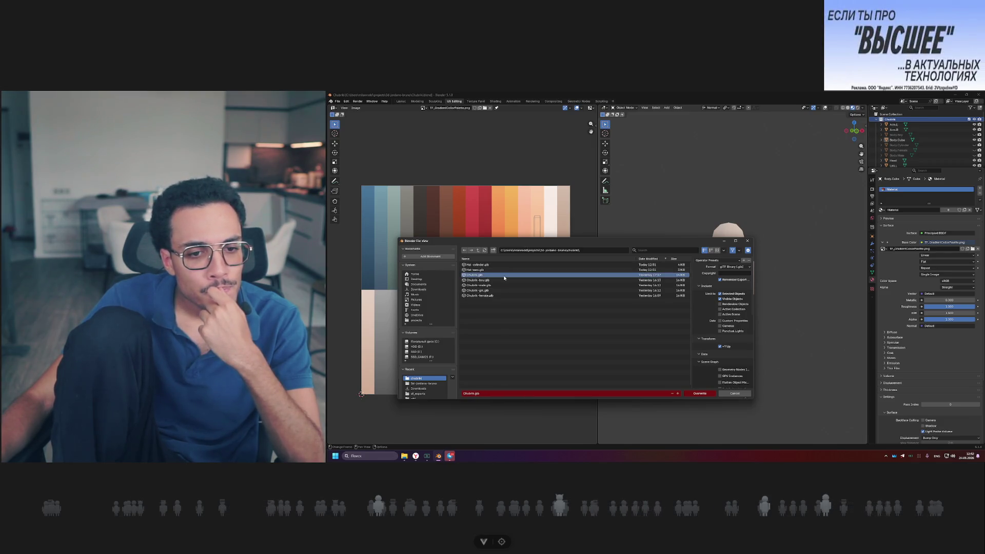
{"action": "left_click", "coordinate": [473, 394]}
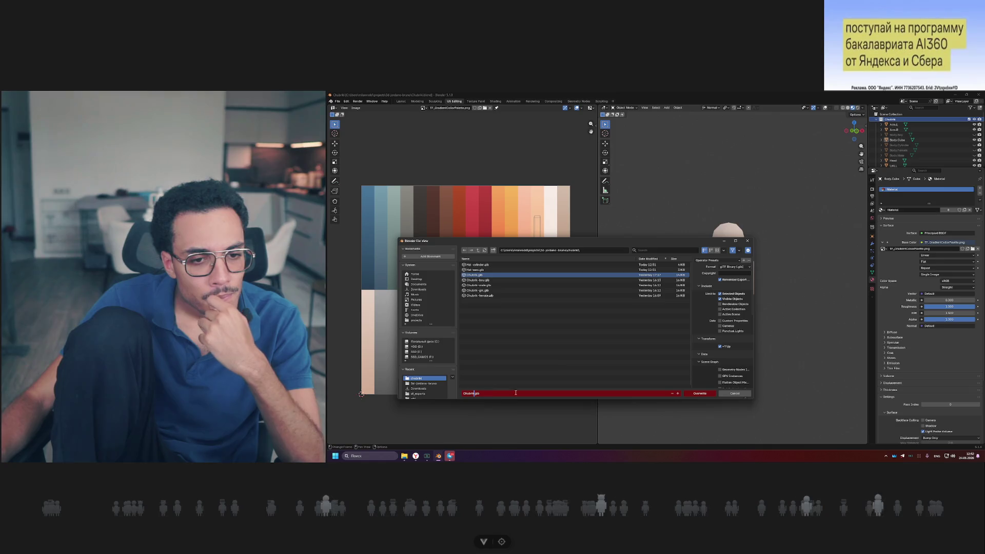
{"action": "type", "text": "-cu"}
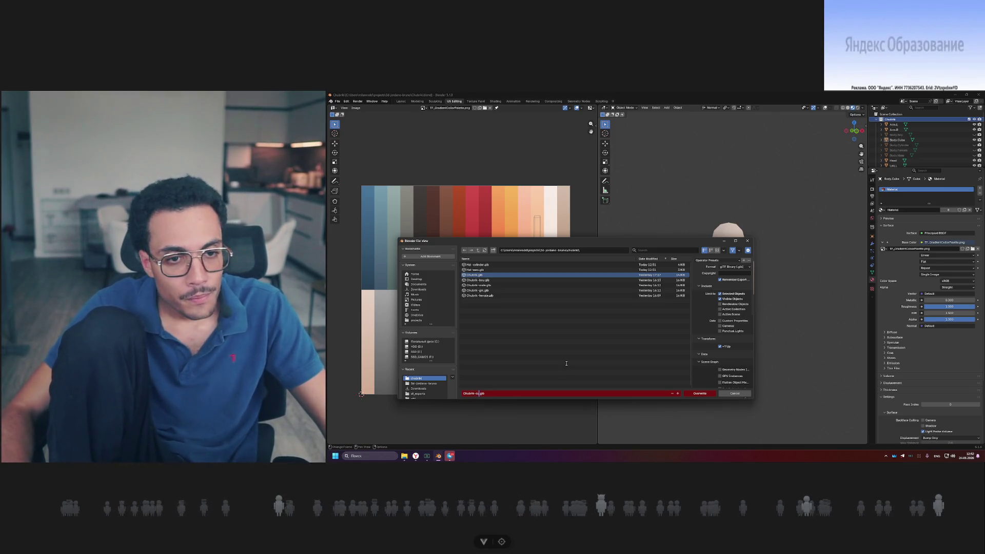
{"action": "type", "text": "be"}
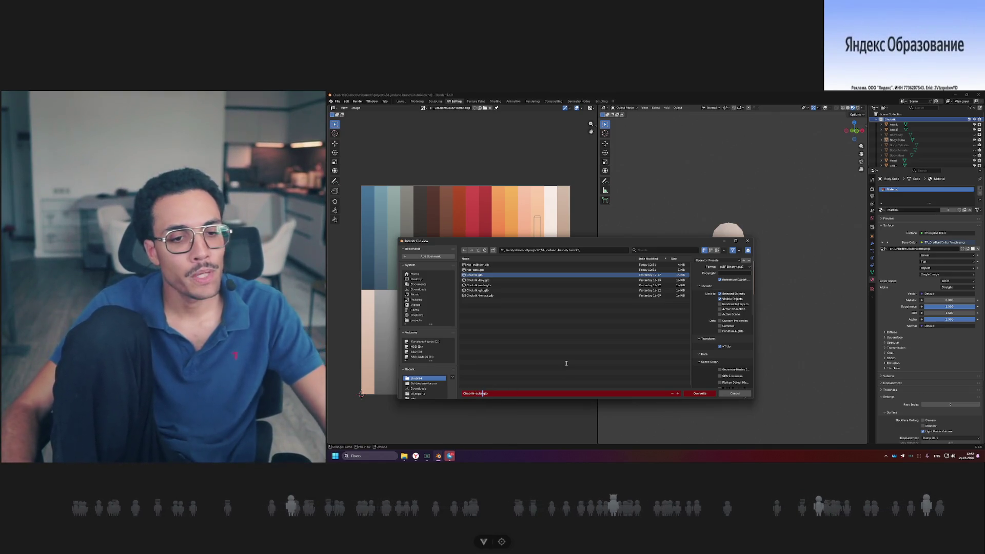
{"action": "key", "text": "Return"}
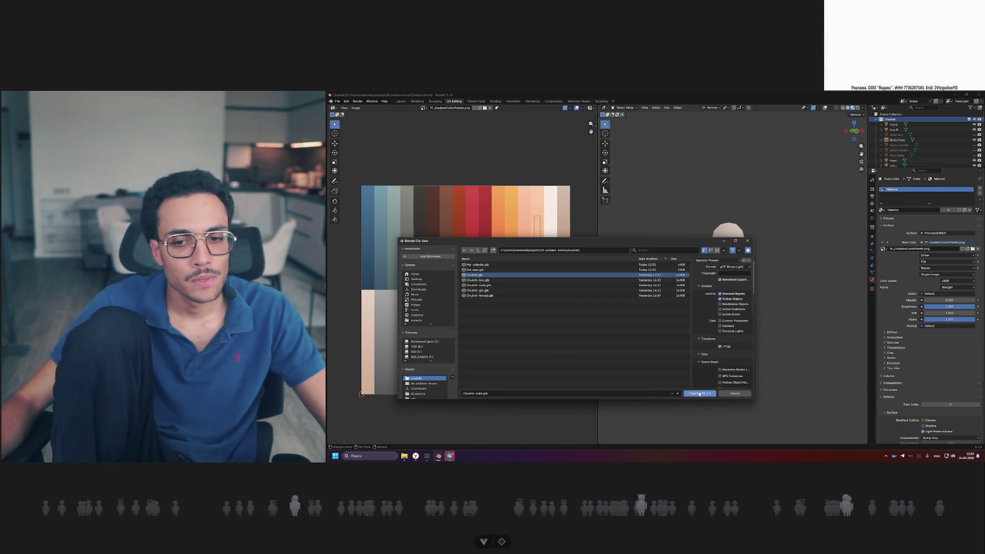
{"action": "left_click", "coordinate": [721, 294]}
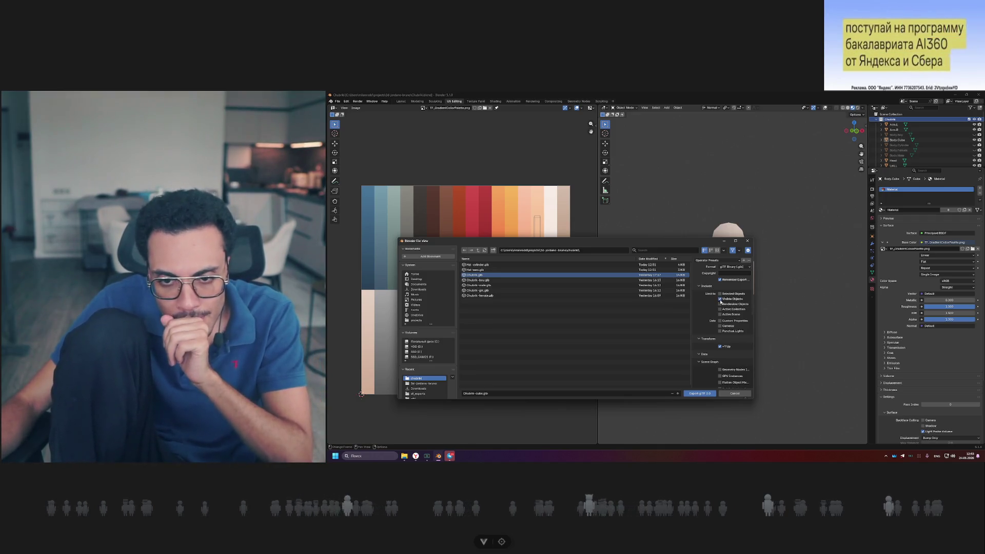
{"action": "left_click", "coordinate": [720, 310]}
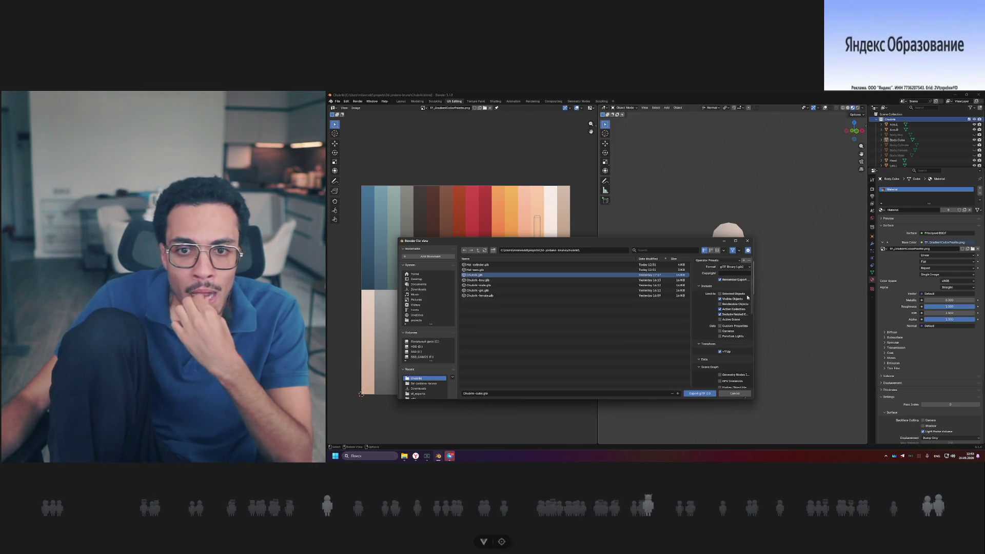
Step: Export the character as Chubrik-cube.glb, start another glTF export, and confirm the file in the chubriki folder
{"action": "left_click", "coordinate": [707, 396]}
{"action": "left_click", "coordinate": [337, 101]}
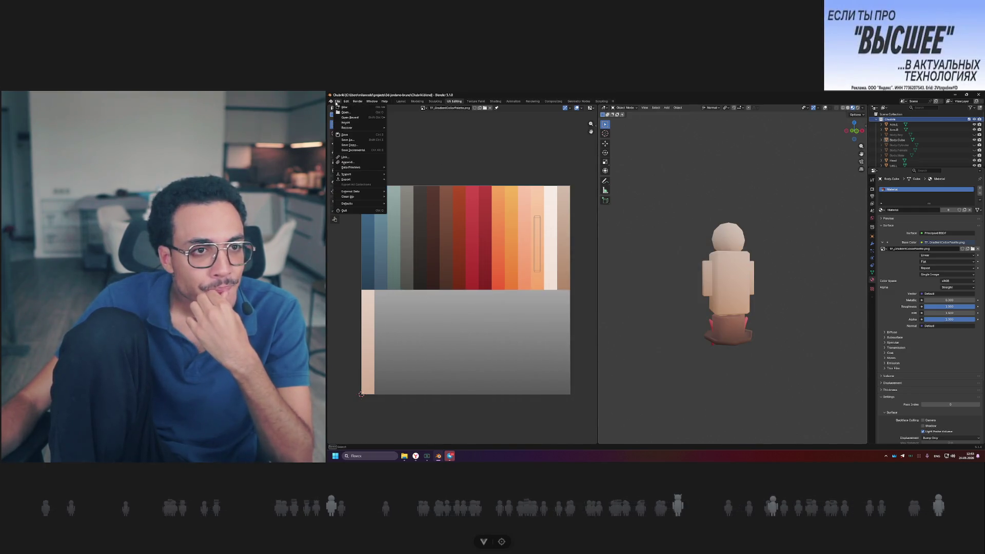
{"action": "mouse_move", "coordinate": [379, 180]}
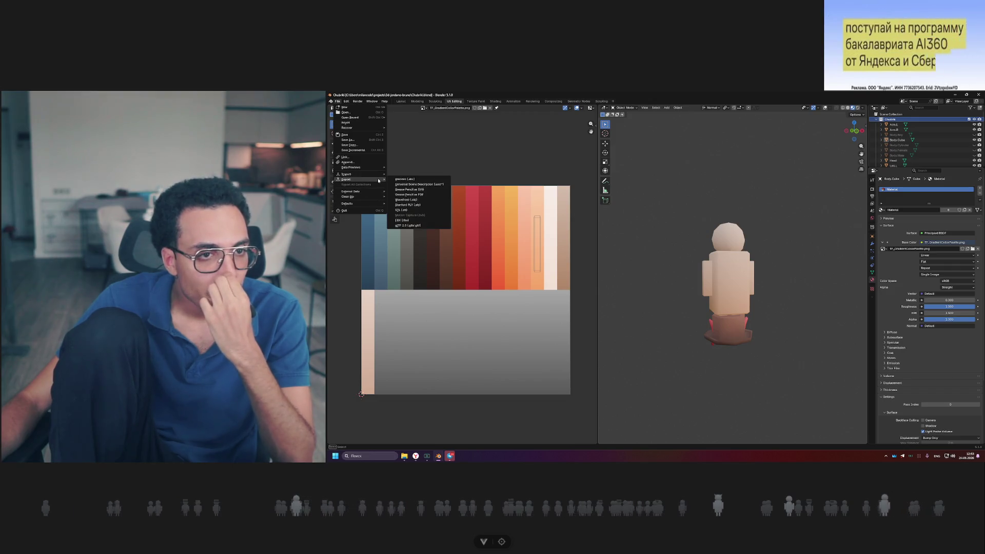
{"action": "left_click", "coordinate": [420, 226]}
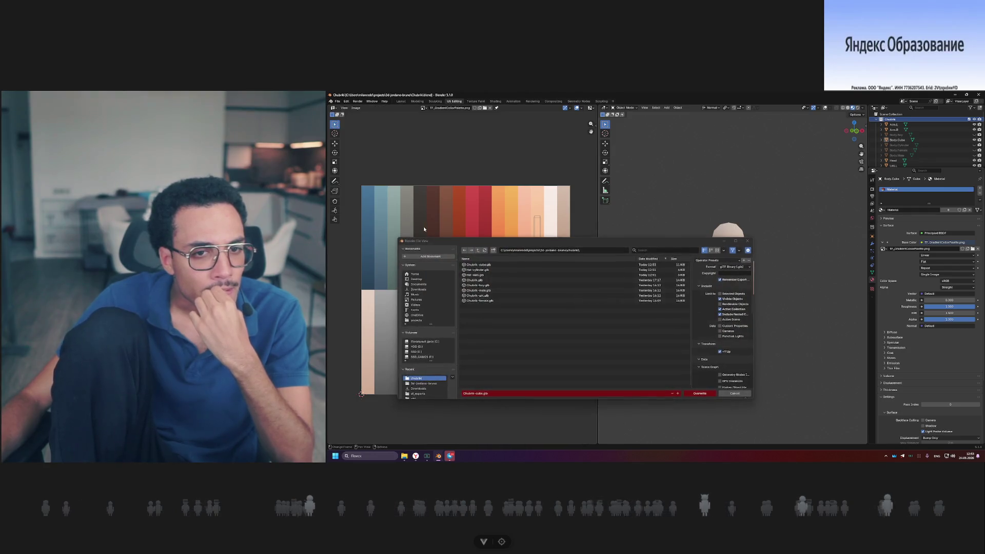
{"action": "key", "text": "alt+Tab"}
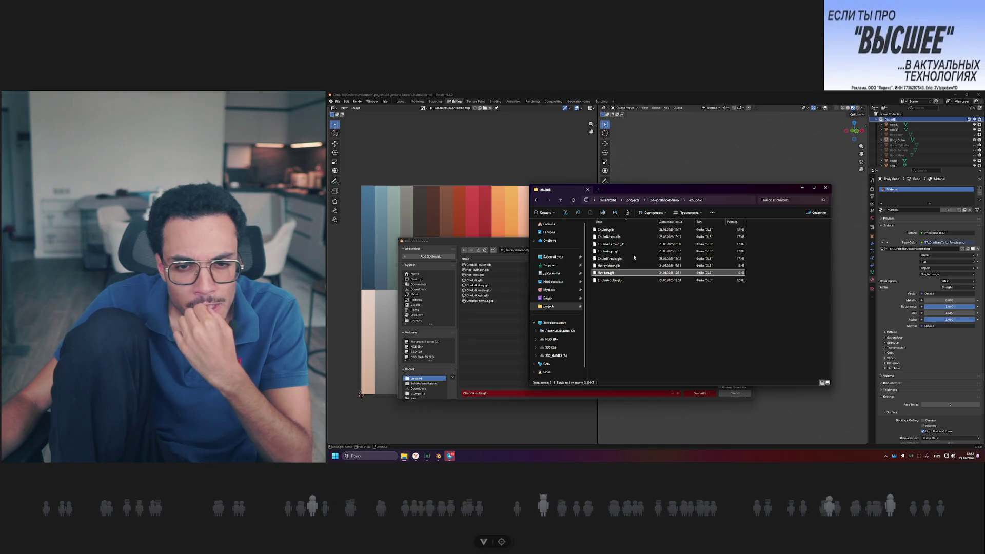
{"action": "left_click", "coordinate": [631, 280]}
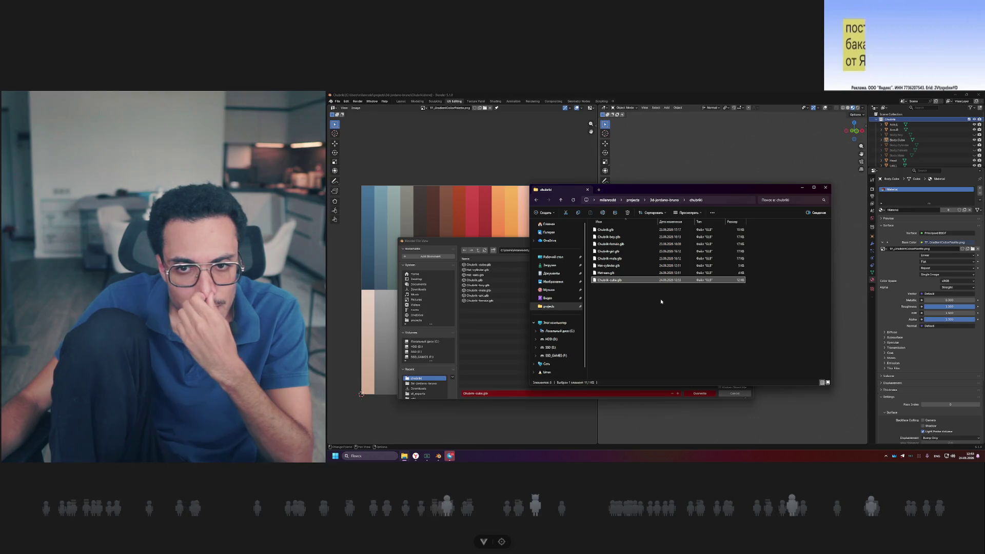
Step: Select Hat-cylinder.glb, Hat-ears.glb and Chubrik-cube.glb together in the chubriki folder
{"action": "mouse_move", "coordinate": [694, 183]}
{"action": "left_mouse_down"}
{"action": "mouse_move", "coordinate": [518, 134]}
{"action": "mouse_move", "coordinate": [675, 154]}
{"action": "mouse_move", "coordinate": [695, 170]}
{"action": "left_mouse_up"}
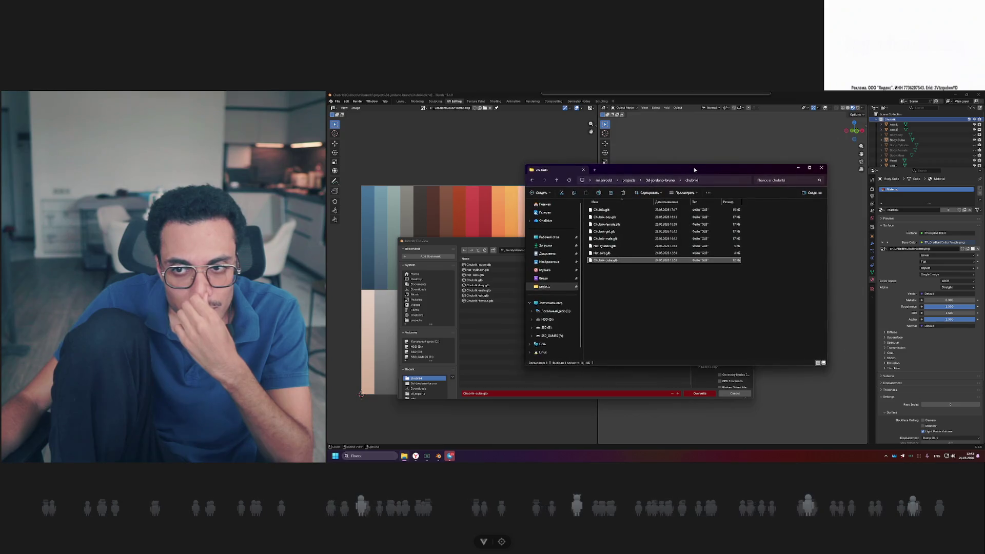
{"action": "scroll", "coordinate": [915, 152], "scroll_direction": "down", "scroll_amount": 2}
{"action": "scroll", "coordinate": [914, 152], "scroll_direction": "up", "scroll_amount": 2}
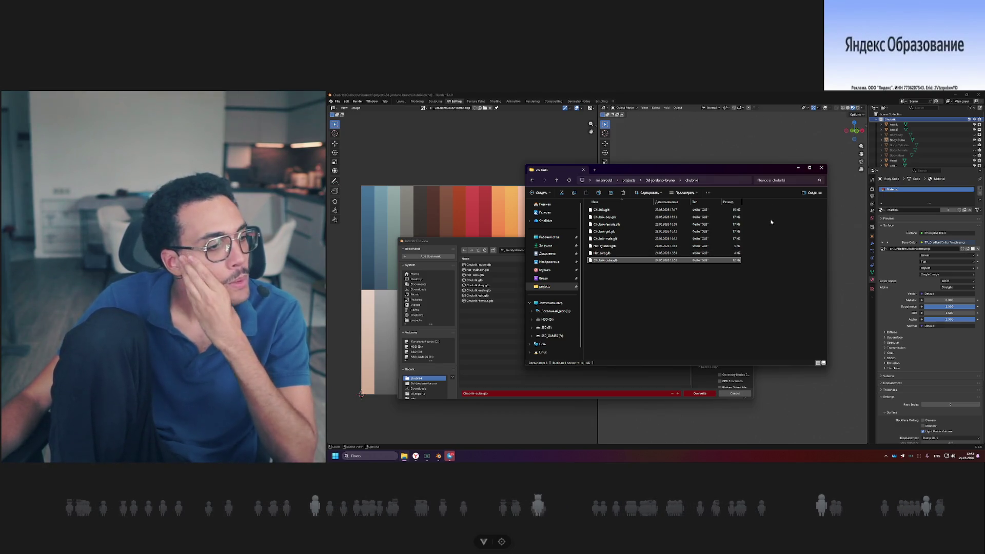
{"action": "left_click", "coordinate": [750, 250]}
{"action": "mouse_move", "coordinate": [750, 250]}
{"action": "left_mouse_down"}
{"action": "mouse_move", "coordinate": [638, 264]}
{"action": "mouse_move", "coordinate": [755, 260]}
{"action": "left_mouse_up"}
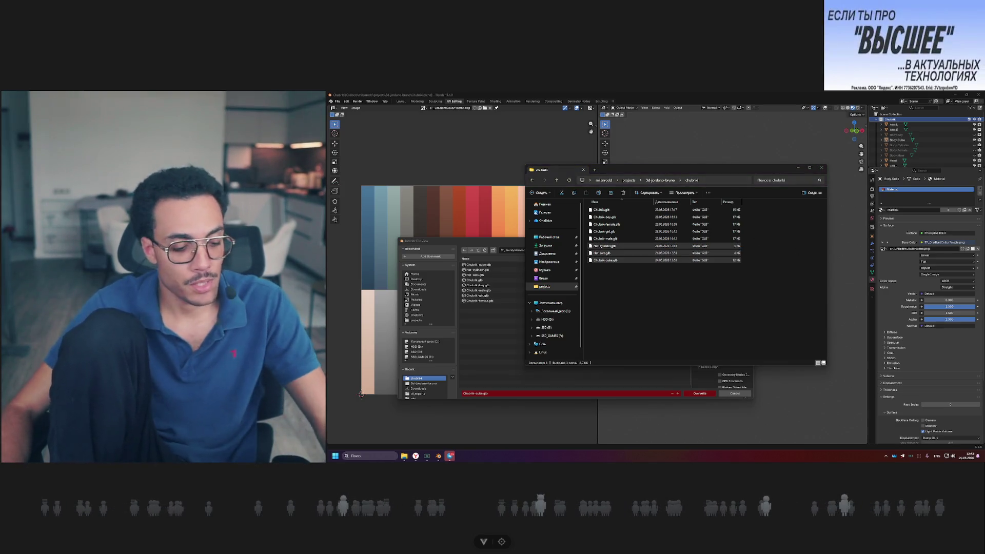
Step: Drag the three exported .glb model files out of the folder window to transfer them
{"action": "key", "text": "alt+Tab"}
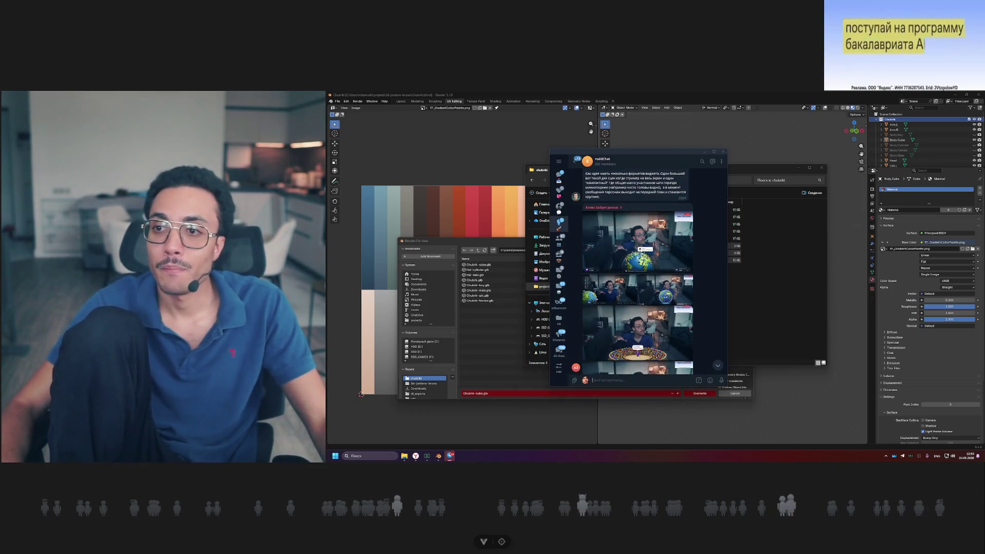
{"action": "key", "text": "alt+F4"}
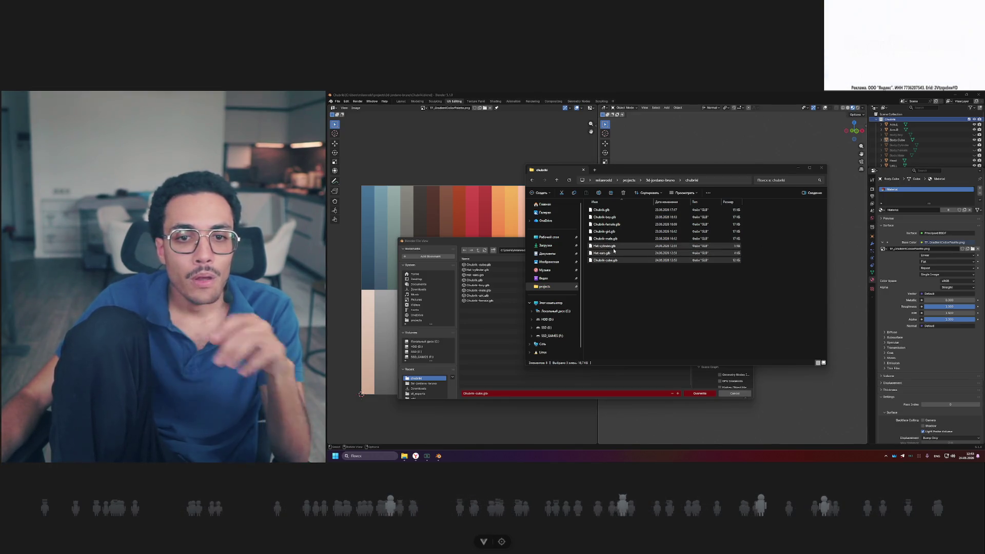
{"action": "mouse_move", "coordinate": [613, 260]}
{"action": "left_mouse_down"}
{"action": "mouse_move", "coordinate": [729, 374]}
{"action": "mouse_move", "coordinate": [866, 239]}
{"action": "left_mouse_up"}
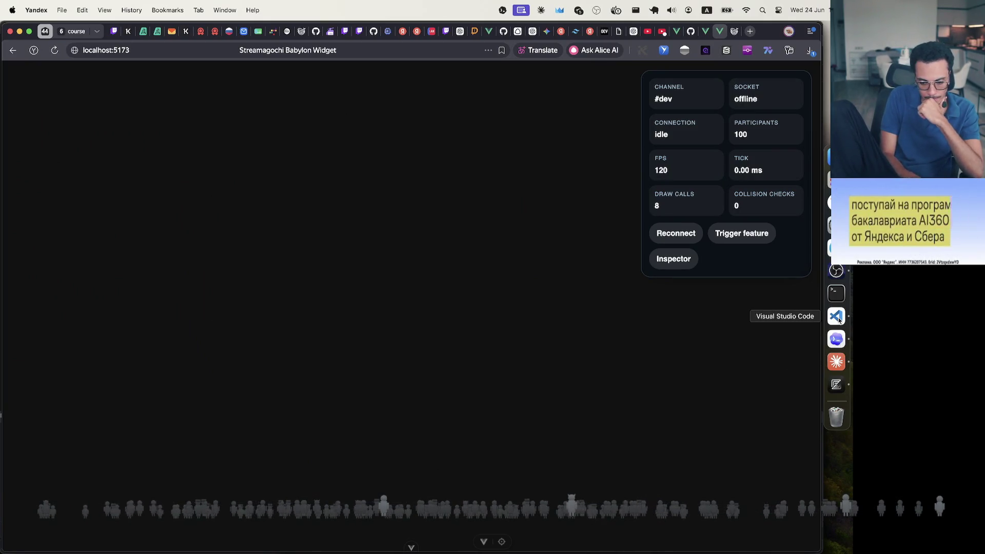
Step: Generate a commit message and review the launch.json changes in Source Control
{"action": "left_click", "coordinate": [836, 317]}
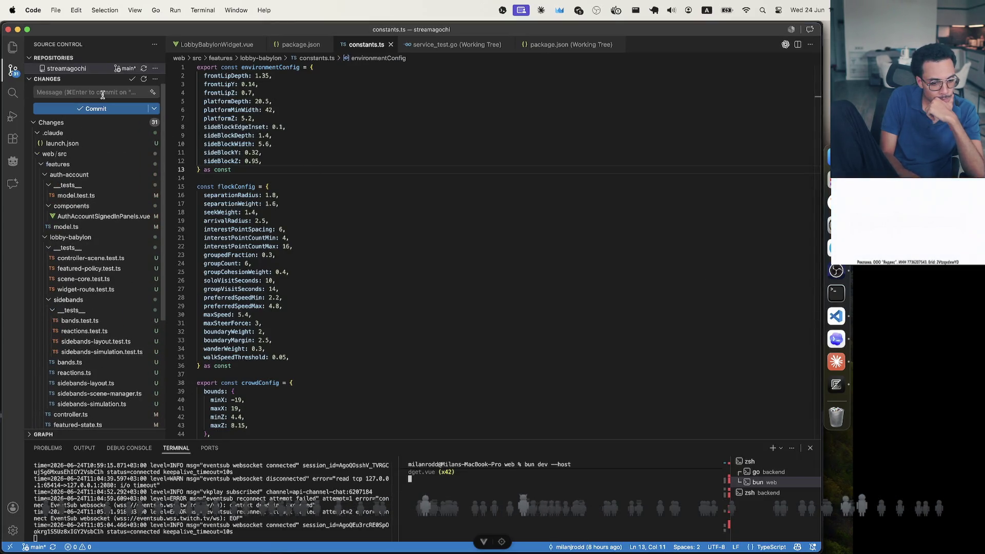
{"action": "left_click", "coordinate": [150, 93]}
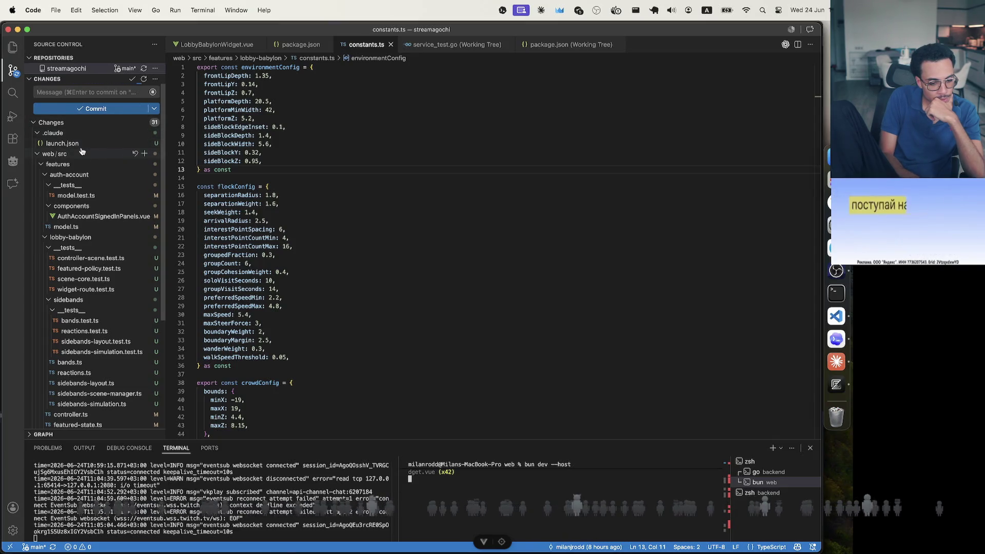
{"action": "left_click", "coordinate": [84, 229]}
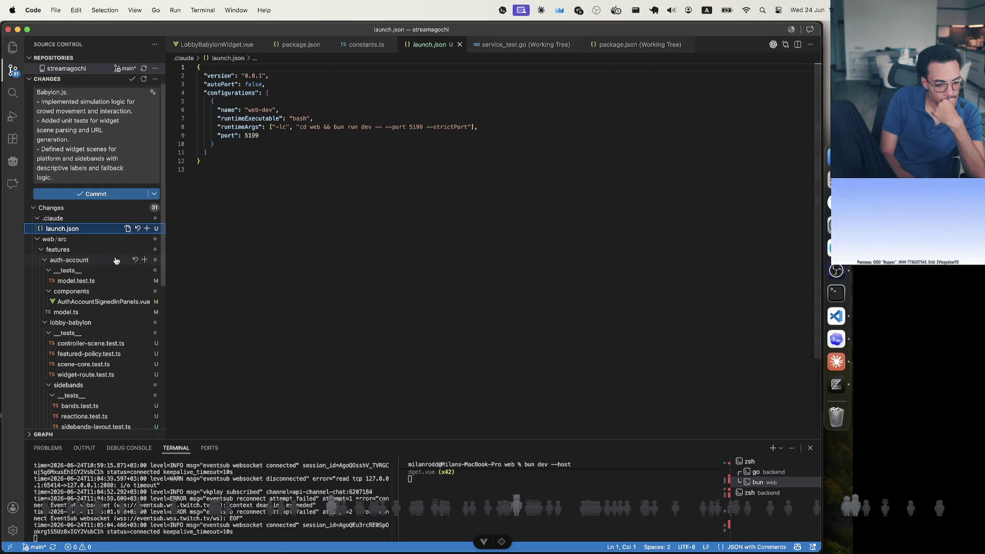
{"action": "scroll", "coordinate": [117, 260], "scroll_direction": "down", "scroll_amount": 10}
{"action": "scroll", "coordinate": [116, 260], "scroll_direction": "down", "scroll_amount": 2}
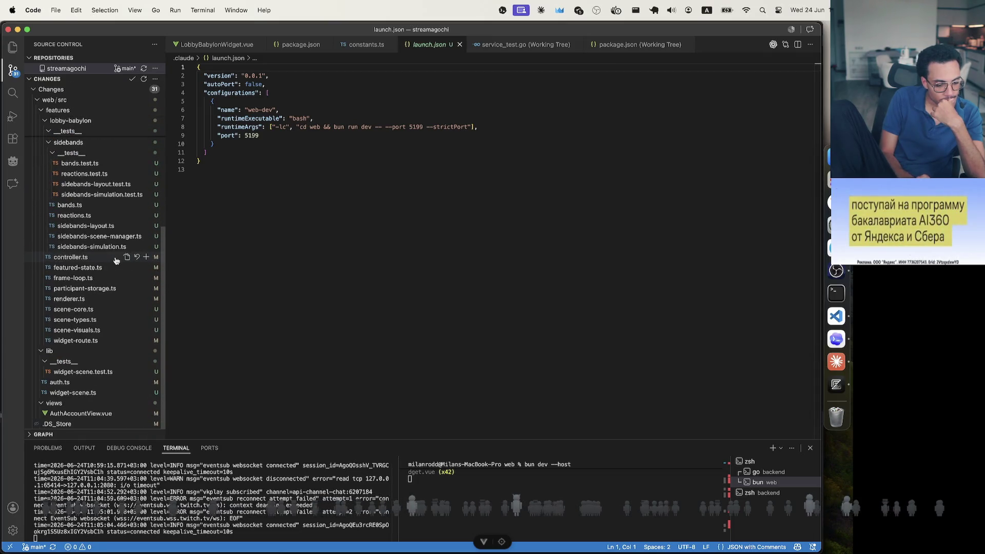
Step: Inspect the .DS_Store diff, then discard the .DS_Store change
{"action": "left_click", "coordinate": [57, 424]}
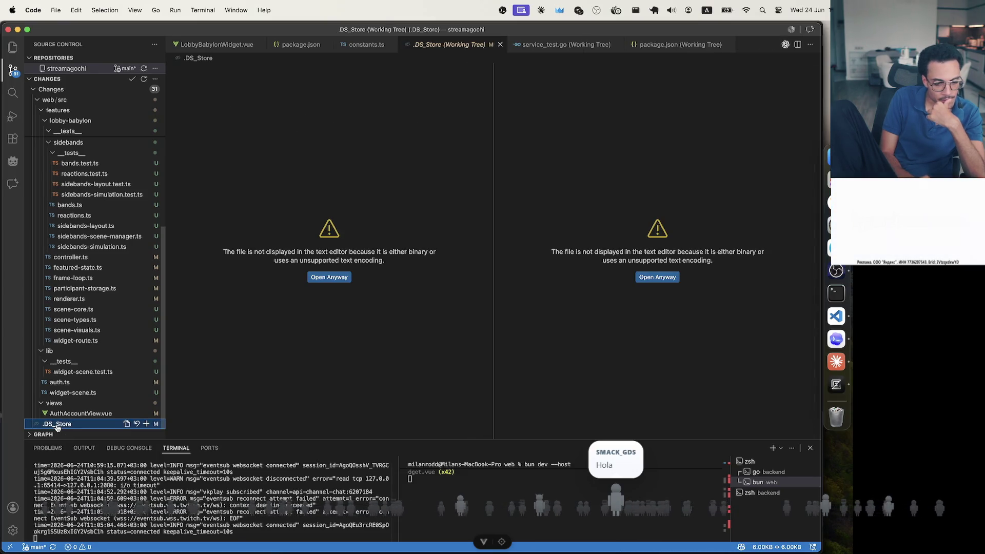
{"action": "left_click", "coordinate": [500, 45]}
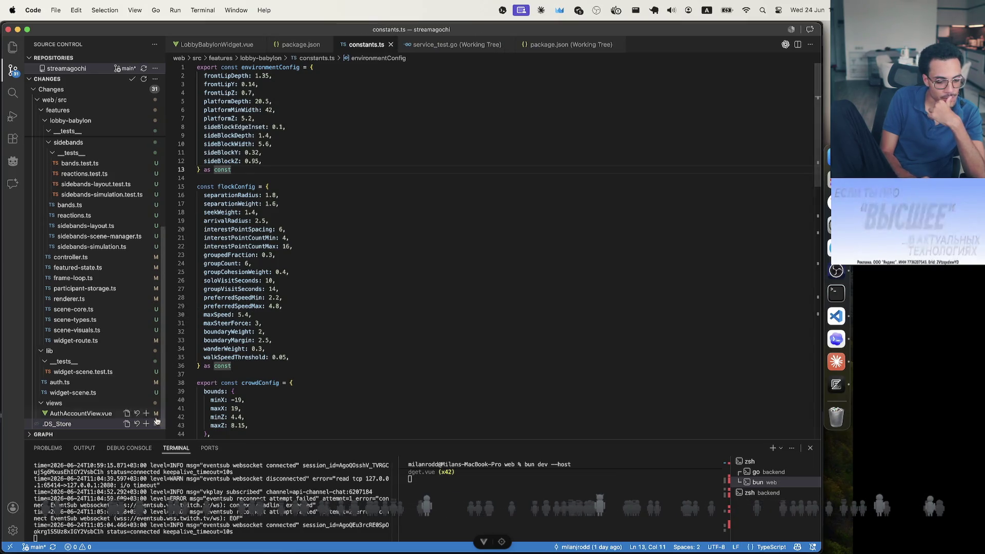
{"action": "left_click", "coordinate": [137, 424]}
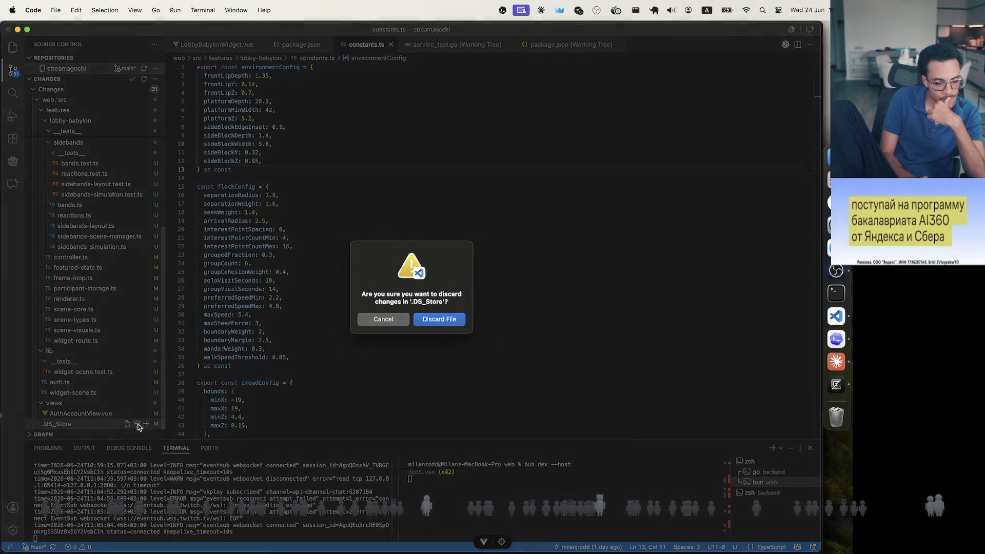
{"action": "left_click", "coordinate": [422, 323]}
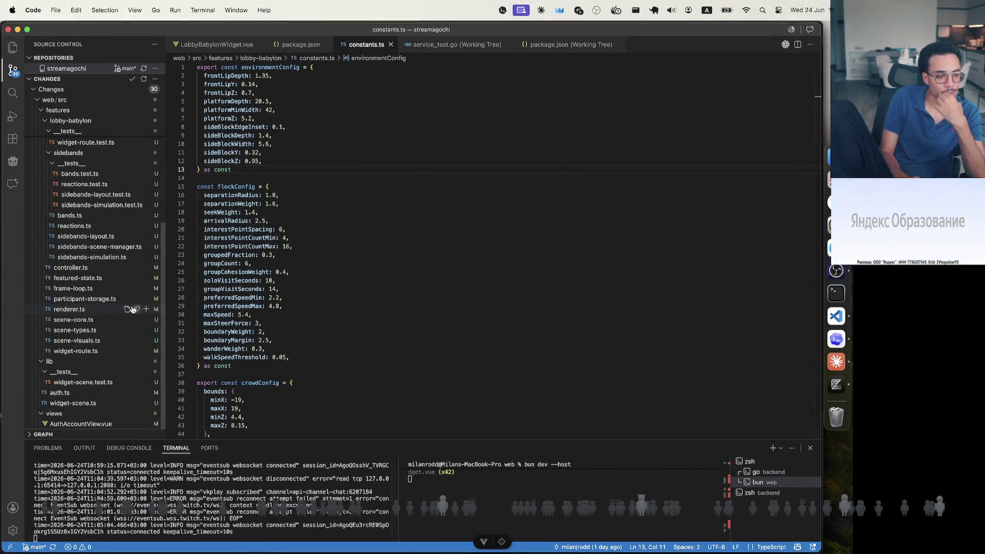
Step: Stage all 30 changed files and commit them to main, then open Telegram's Saved Messages
{"action": "scroll", "coordinate": [119, 237], "scroll_direction": "up", "scroll_amount": 10}
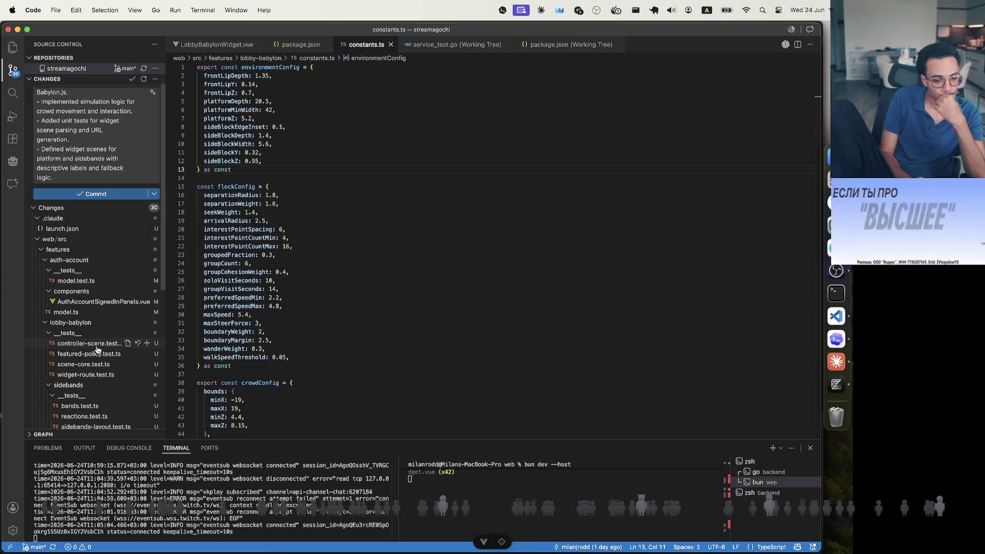
{"action": "left_click", "coordinate": [141, 208]}
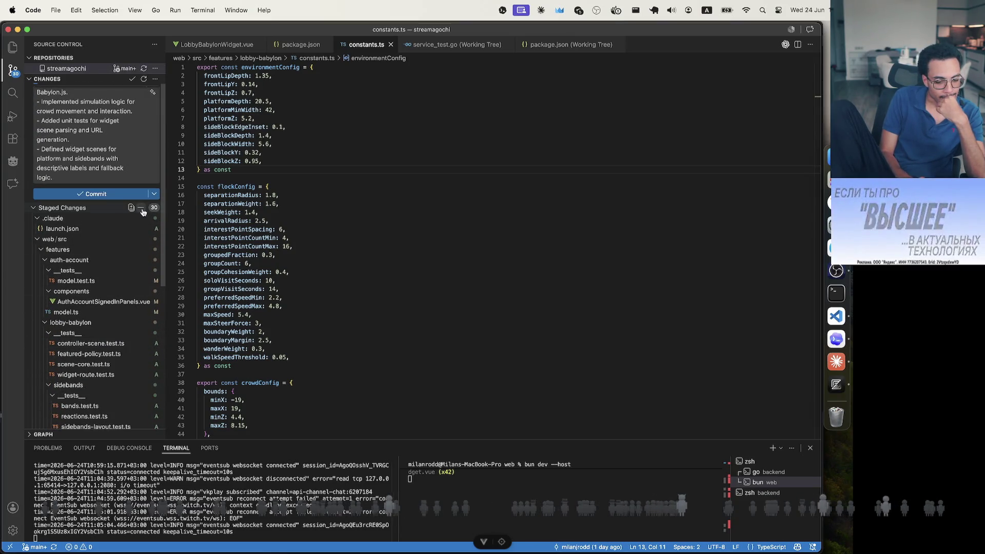
{"action": "left_click", "coordinate": [103, 194]}
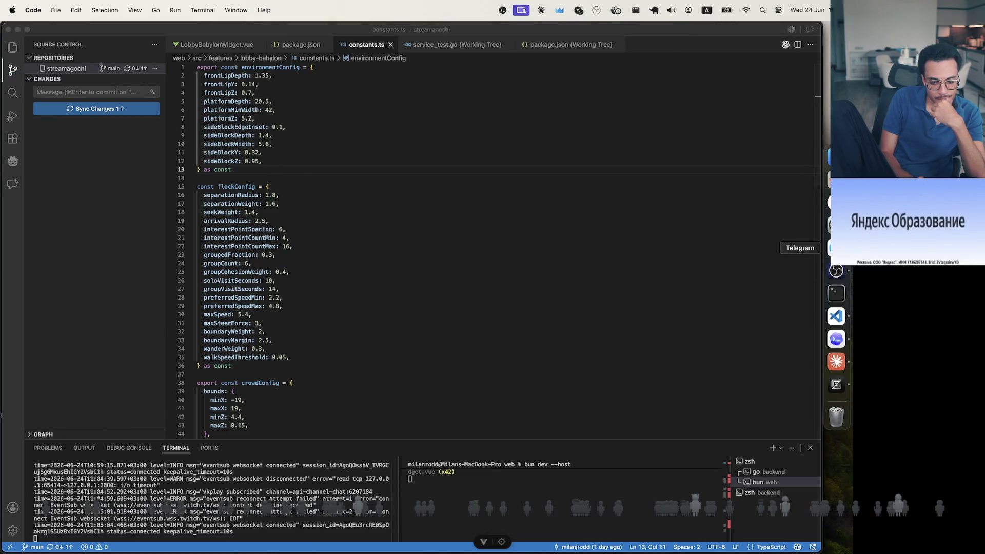
{"action": "left_click", "coordinate": [836, 248]}
{"action": "left_click", "coordinate": [394, 89]}
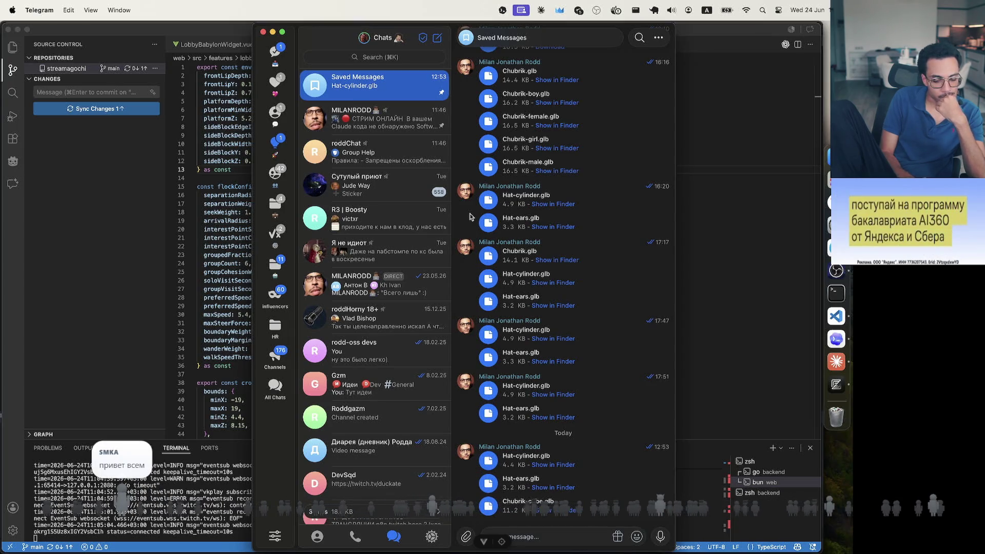
Step: Reveal Hat-cylinder.glb in Downloads, select the three newest .glb files, and bring up the models folder
{"action": "left_click", "coordinate": [547, 465]}
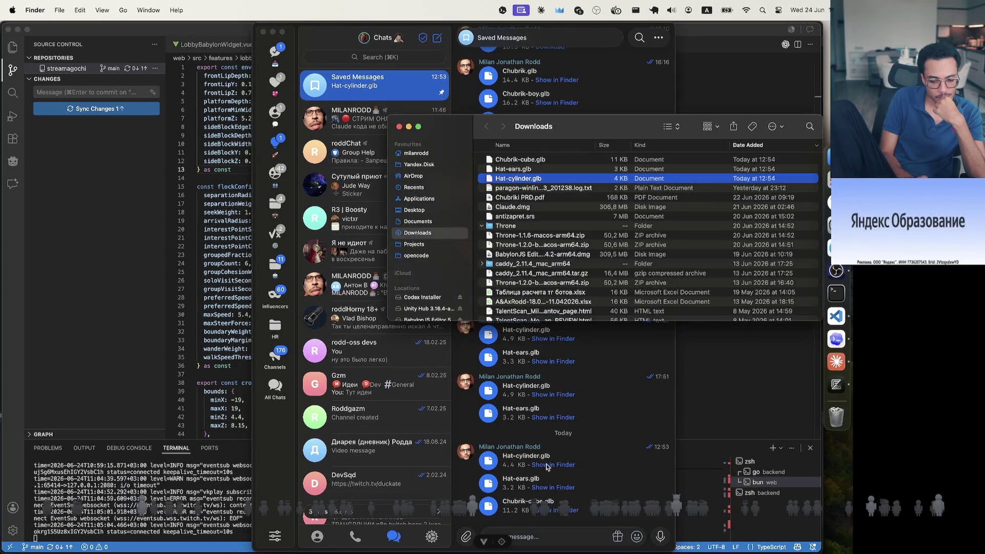
{"action": "left_click", "coordinate": [549, 159], "text": "shift"}
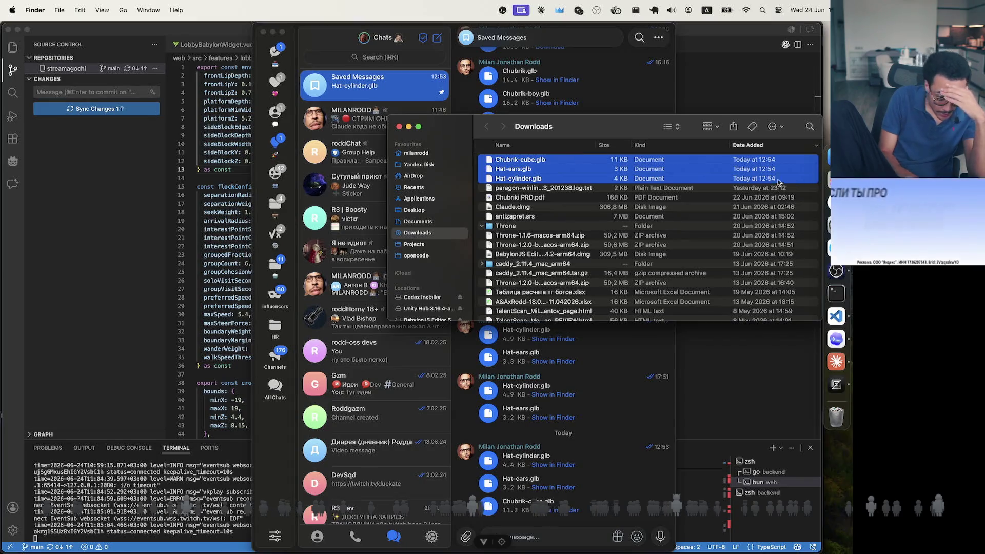
{"action": "left_click", "coordinate": [12, 46]}
{"action": "left_click", "coordinate": [13, 47]}
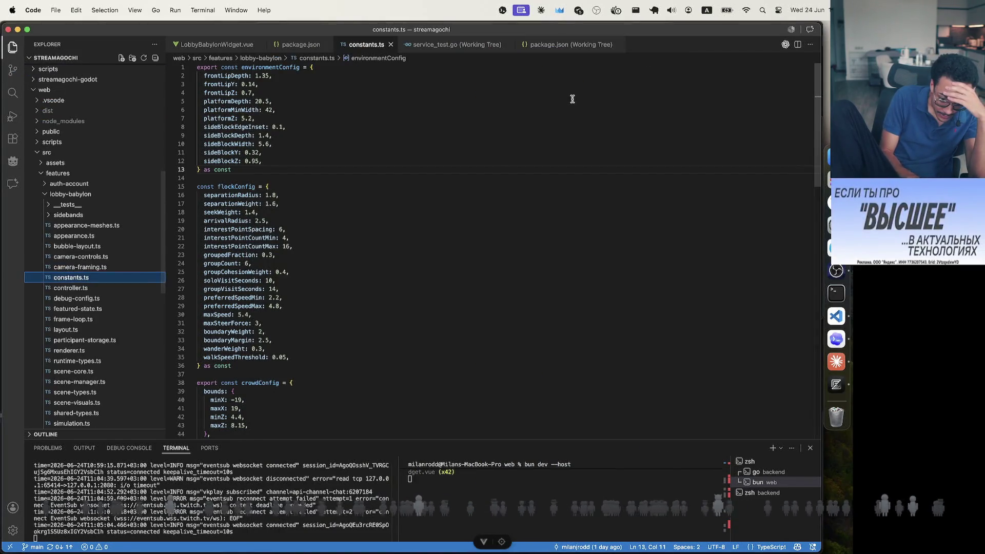
{"action": "key", "text": "ctrl+Up"}
{"action": "left_click", "coordinate": [119, 116]}
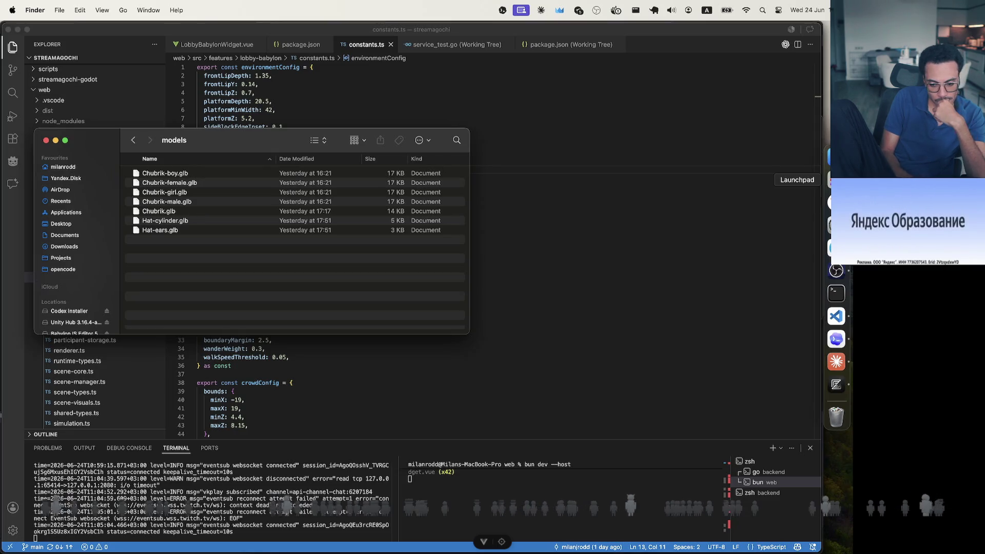
Step: Move the three new models from Downloads into the models folder, replacing the older hat files
{"action": "key", "text": "ctrl+Up"}
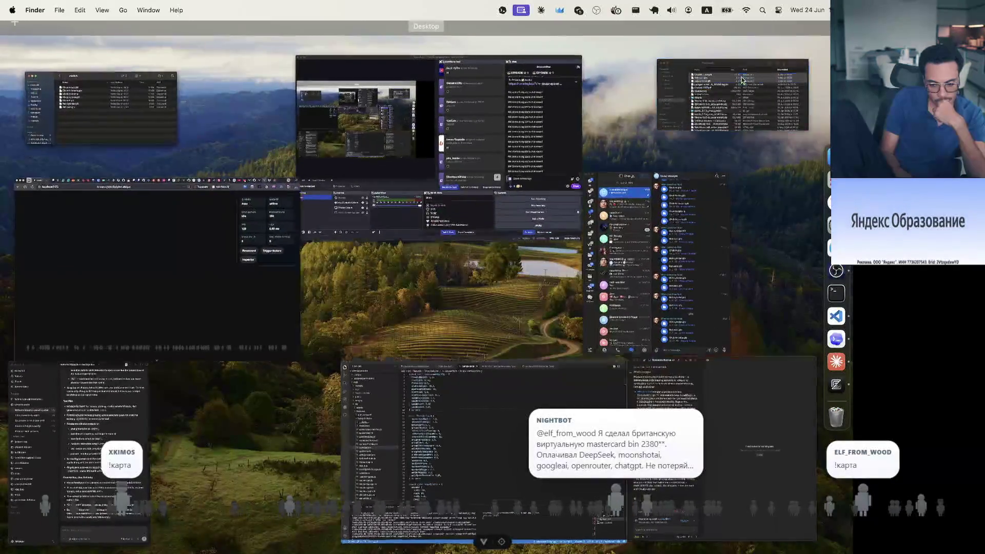
{"action": "left_click", "coordinate": [737, 88]}
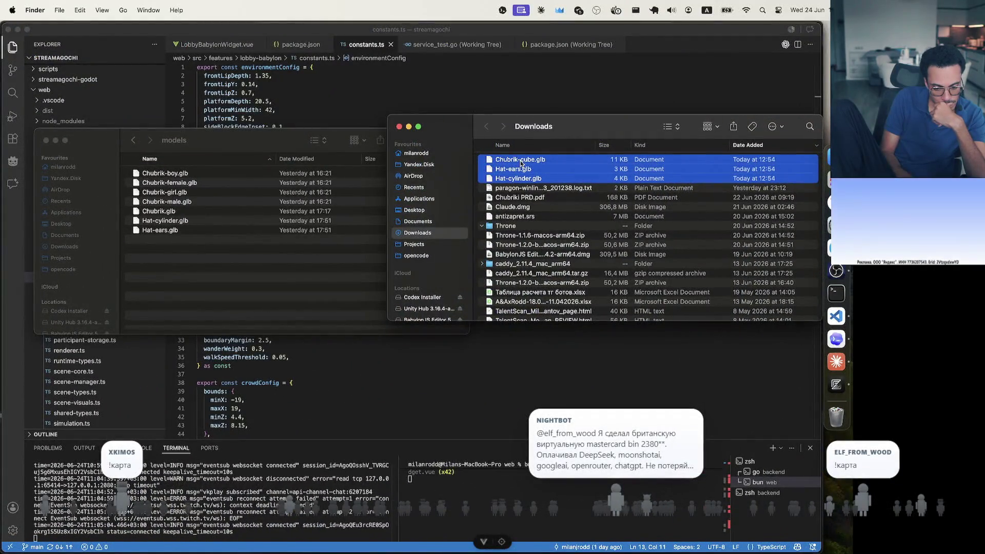
{"action": "mouse_move", "coordinate": [528, 164]}
{"action": "left_mouse_down"}
{"action": "mouse_move", "coordinate": [277, 288]}
{"action": "mouse_move", "coordinate": [279, 266]}
{"action": "left_mouse_up"}
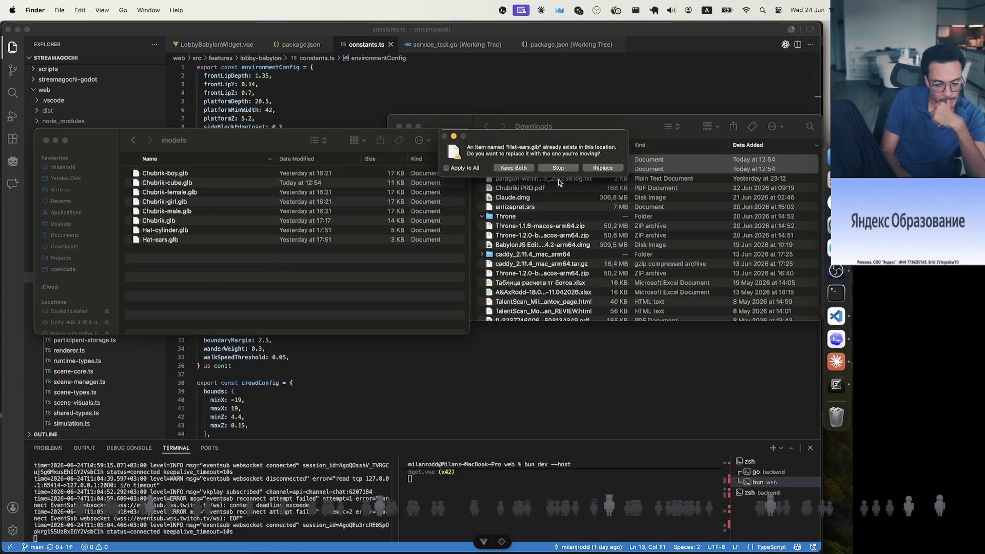
{"action": "left_click", "coordinate": [611, 170]}
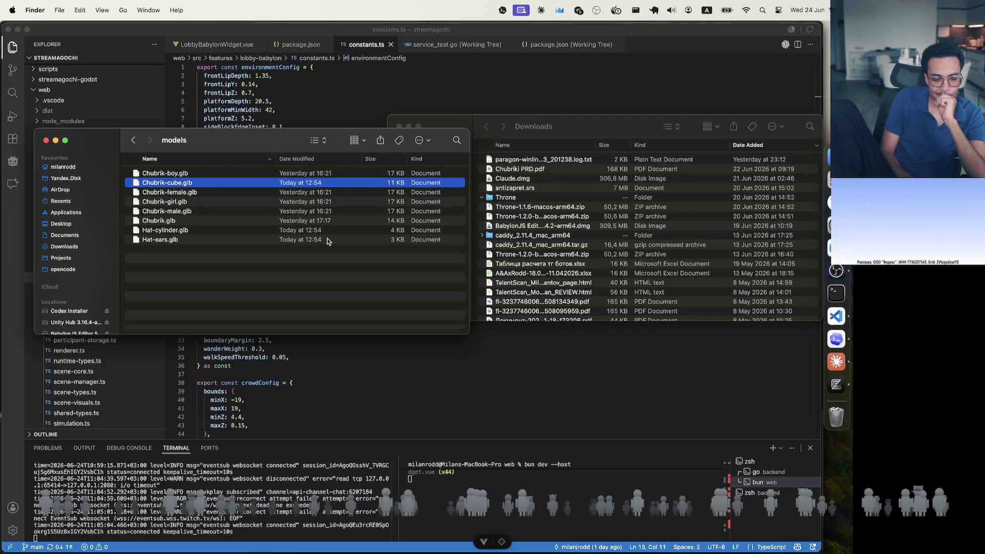
Step: Dismiss Chubrik.glb's file actions and clear the selection in the models folder
{"action": "right_click", "coordinate": [202, 221]}
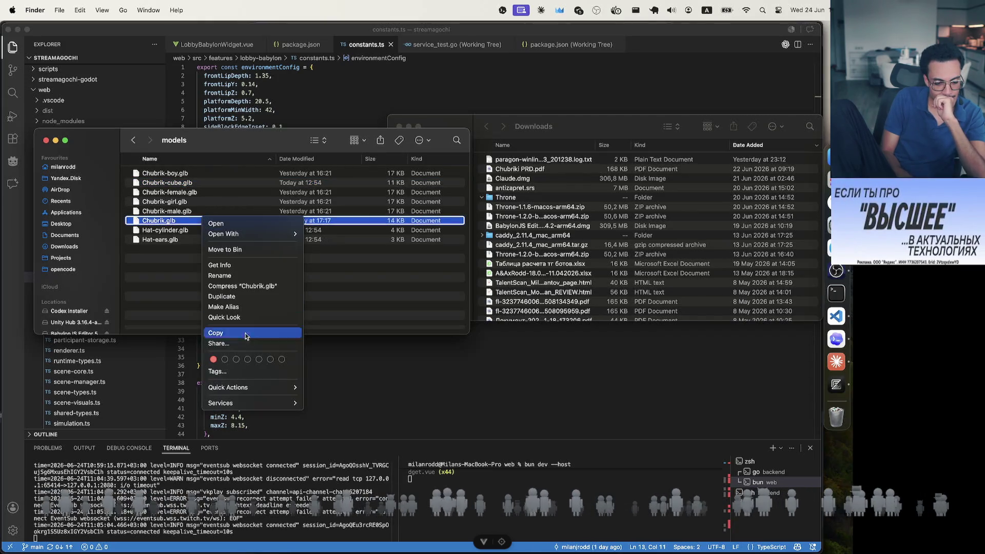
{"action": "left_click", "coordinate": [186, 274]}
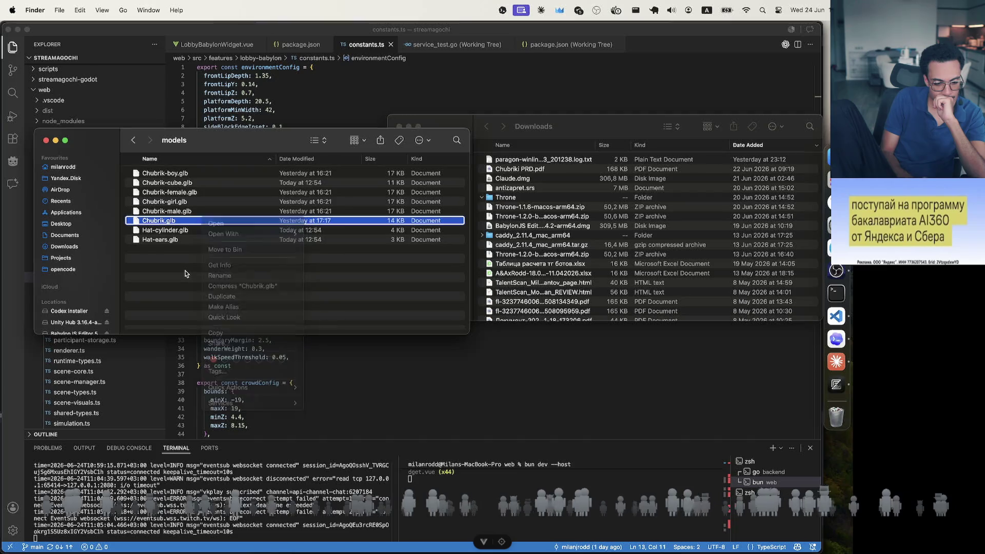
{"action": "left_click", "coordinate": [406, 272]}
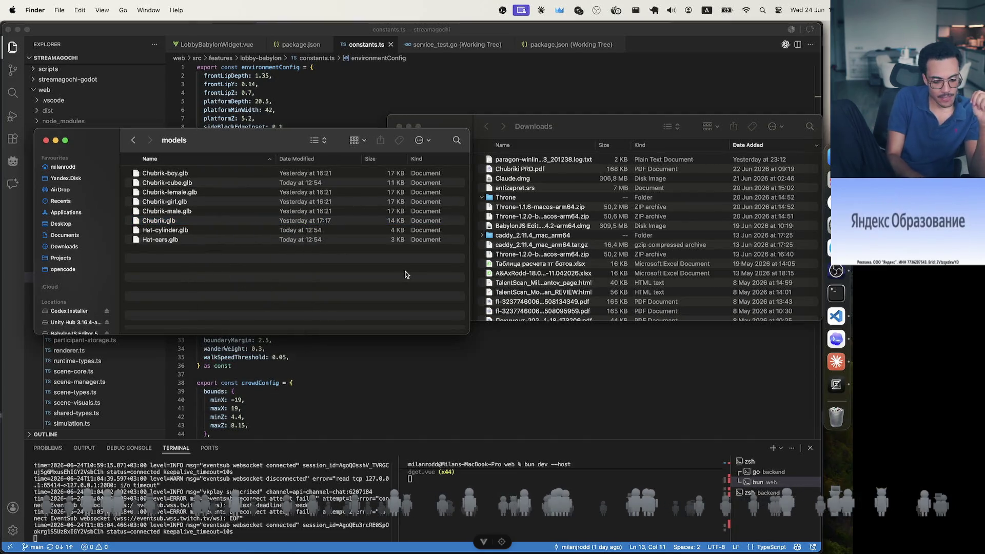
{"action": "left_click", "coordinate": [834, 338]}
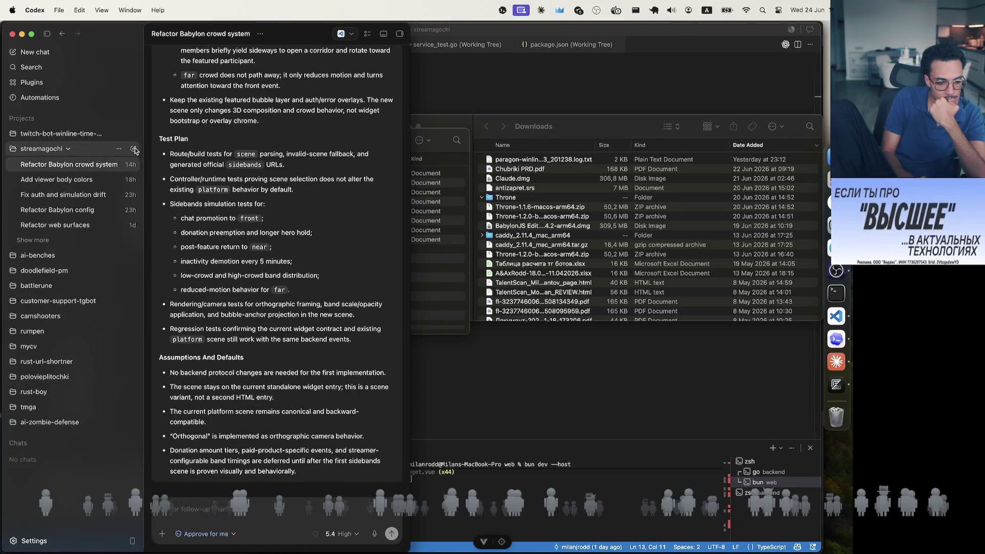
Step: Open a blank new chat under the streamagochi project in Codex
{"action": "left_click", "coordinate": [135, 149]}
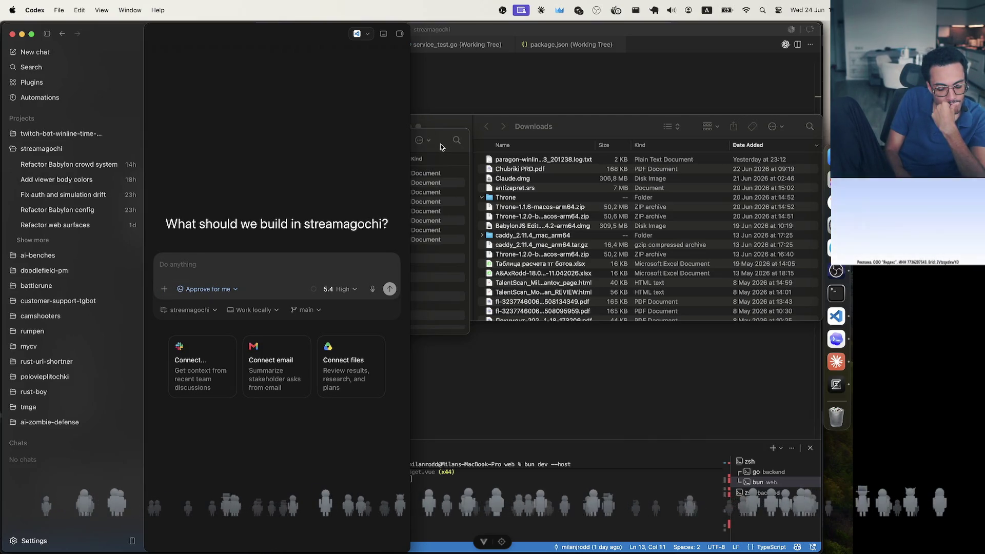
{"action": "left_click", "coordinate": [839, 320]}
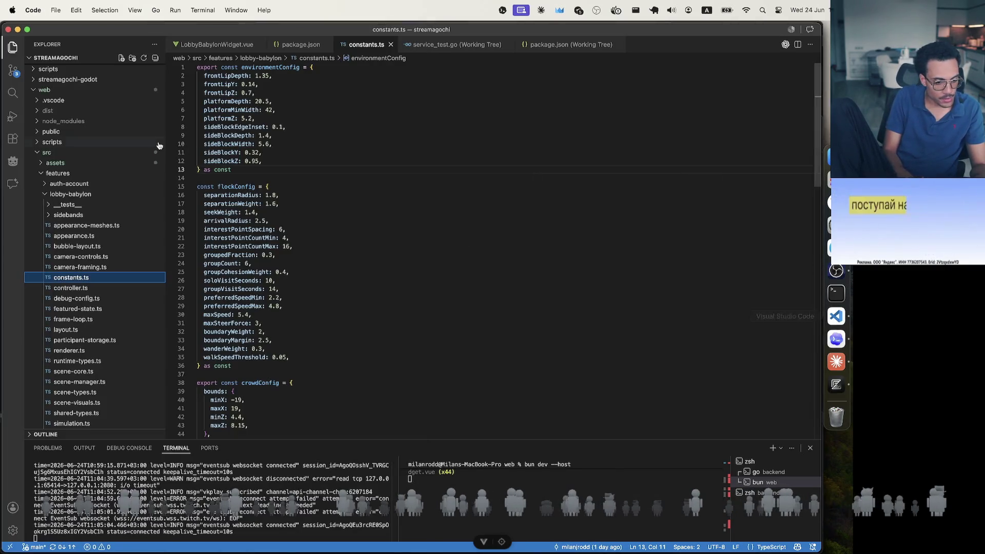
Step: Change Chubrik.glb to Chubrik-cube.glb on line 11 of appearance-meshes.ts and save
{"action": "left_click", "coordinate": [15, 97]}
{"action": "type", "text": "Chub"}
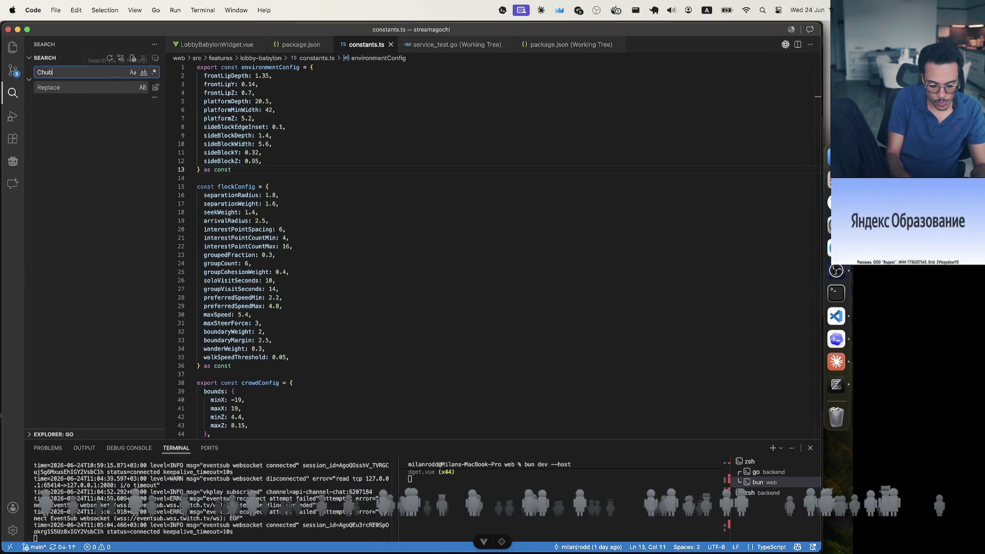
{"action": "type", "text": "rik"}
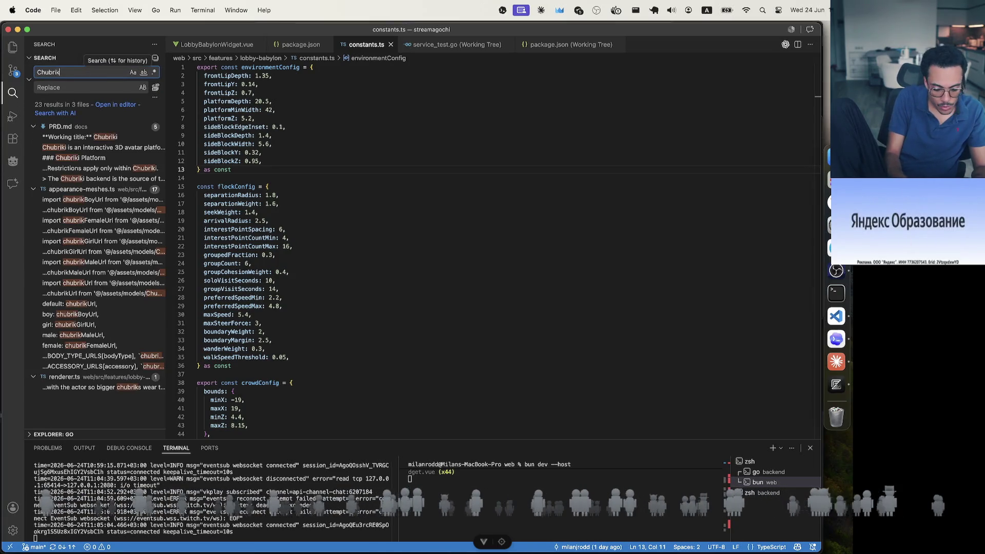
{"action": "type", "text": ".glb"}
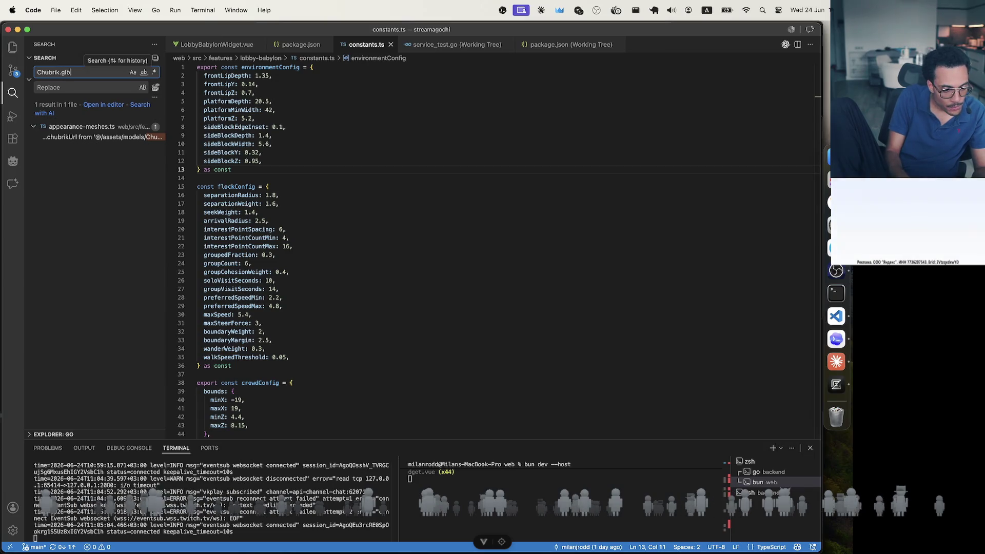
{"action": "left_click", "coordinate": [127, 139]}
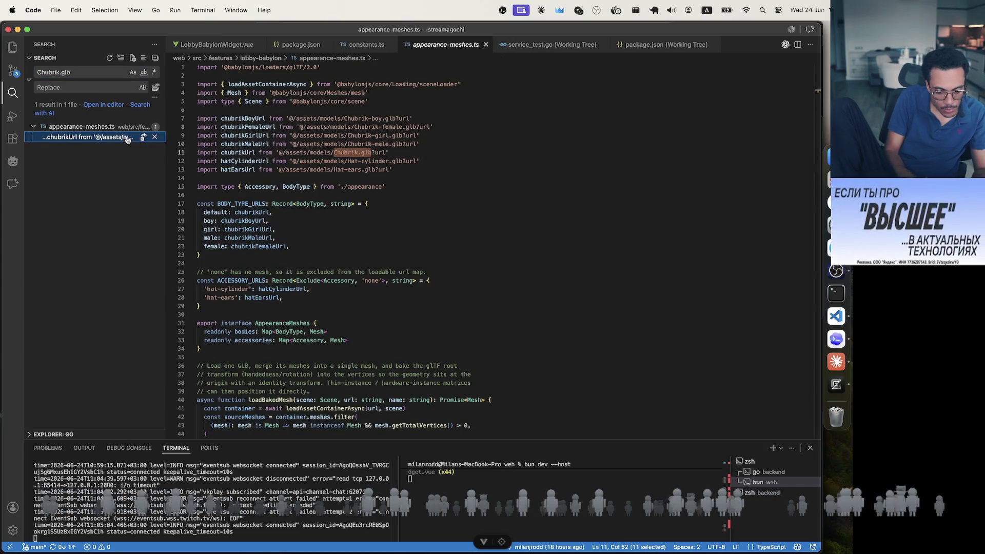
{"action": "left_click", "coordinate": [372, 153]}
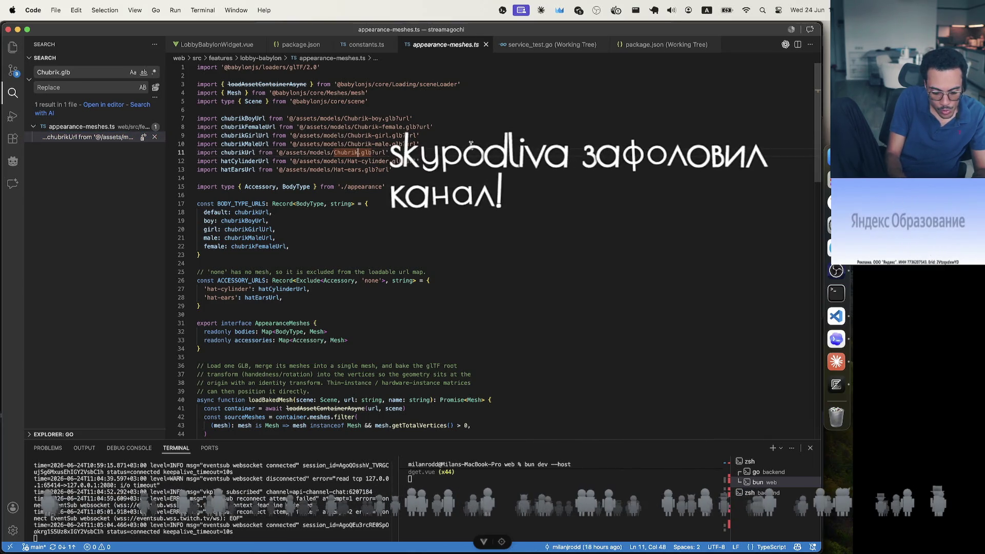
{"action": "left_click", "coordinate": [359, 152]}
{"action": "type", "text": "-cube"}
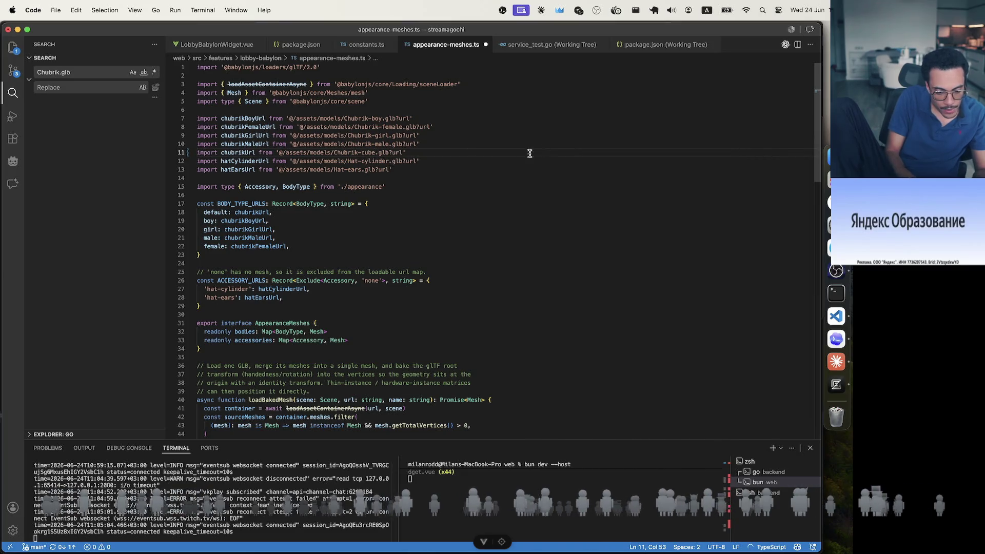
{"action": "left_click", "coordinate": [450, 151]}
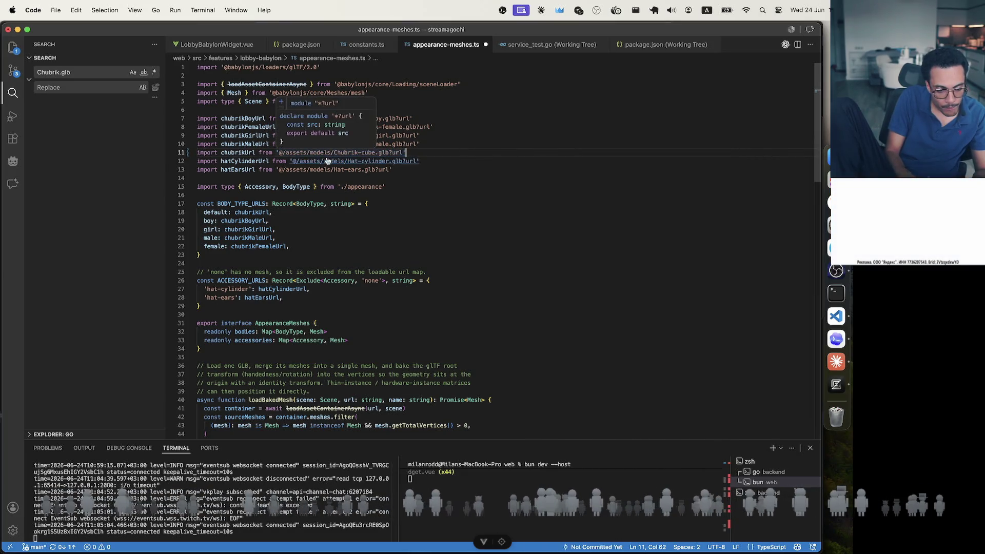
{"action": "key", "text": "super+s"}
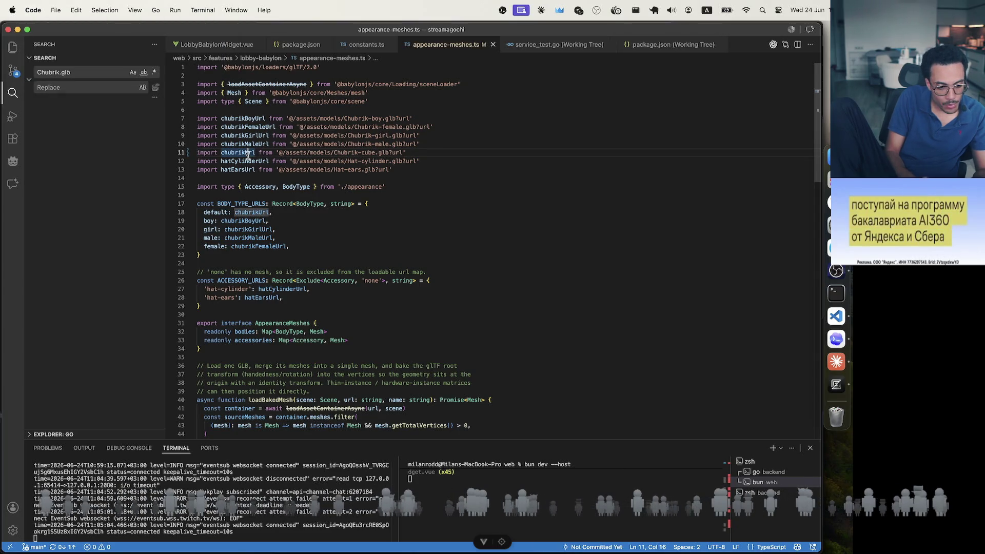
Step: Rename chubrikUrl to chubrikCubeUrl everywhere and show the project's changed files
{"action": "key", "text": "F2"}
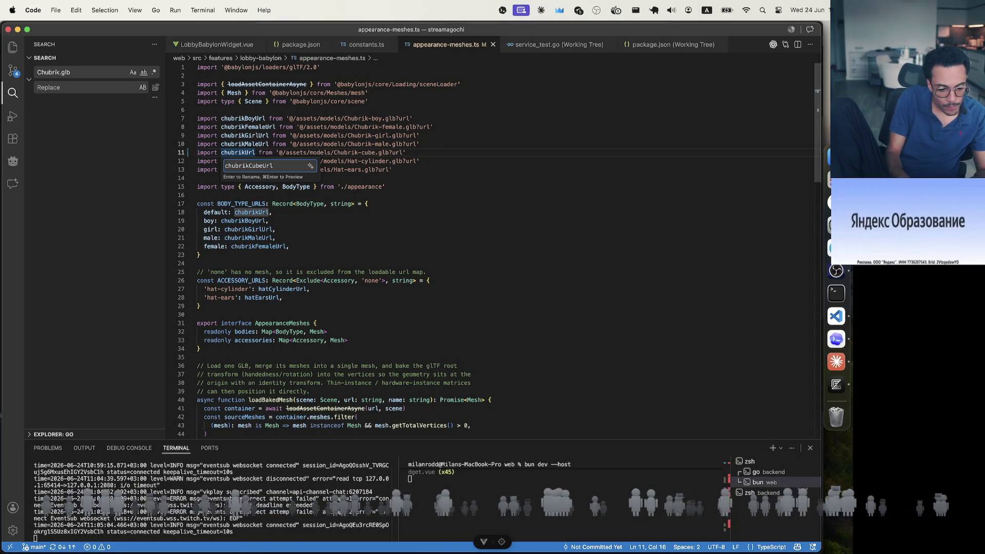
{"action": "key", "text": "Return"}
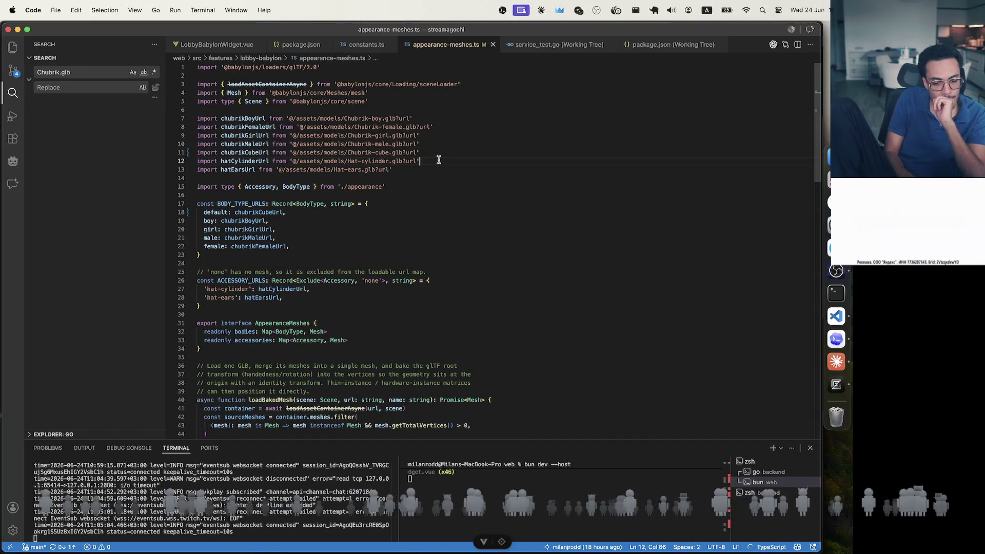
{"action": "left_click", "coordinate": [433, 152]}
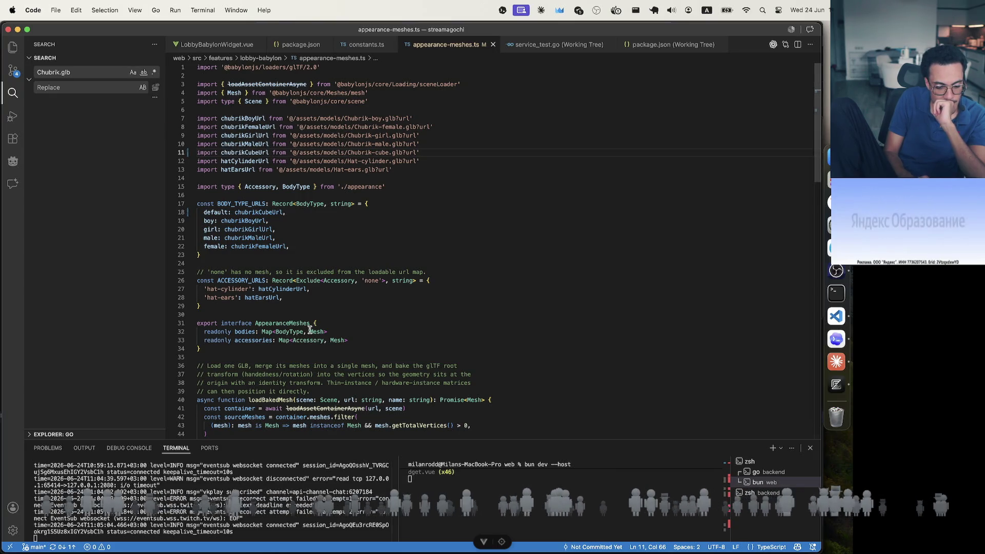
{"action": "scroll", "coordinate": [310, 330], "scroll_direction": "down", "scroll_amount": 5}
{"action": "scroll", "coordinate": [310, 330], "scroll_direction": "up", "scroll_amount": 5}
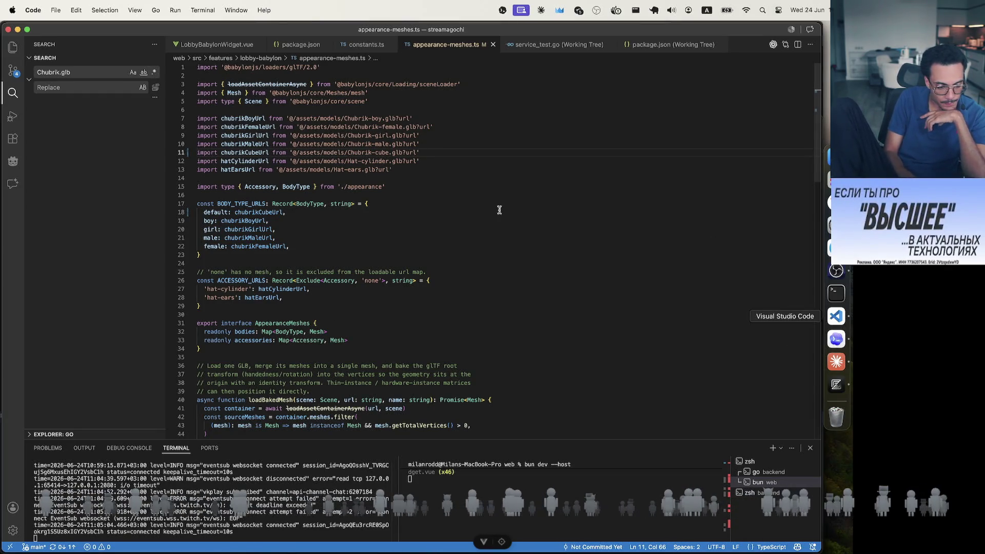
{"action": "left_click", "coordinate": [13, 69]}
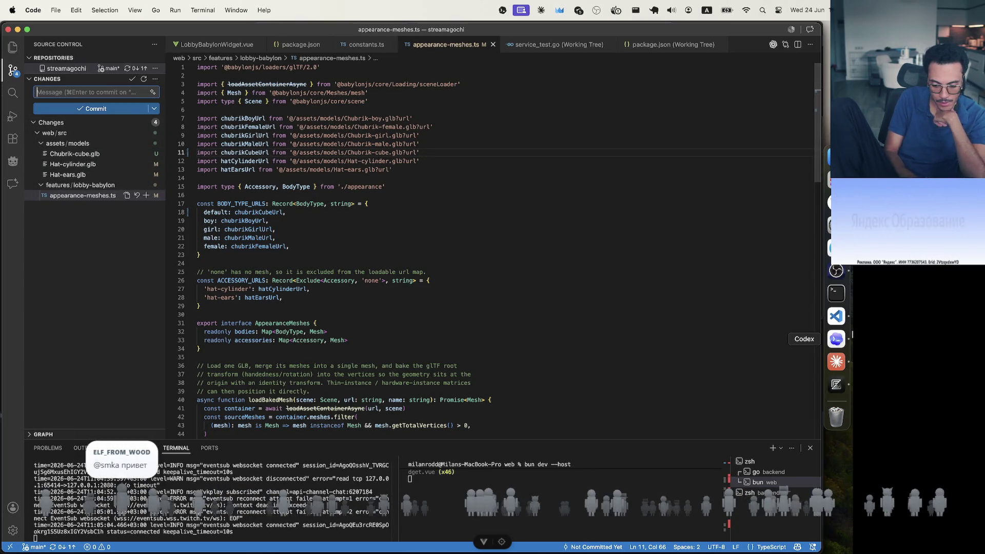
{"action": "left_click", "coordinate": [837, 339]}
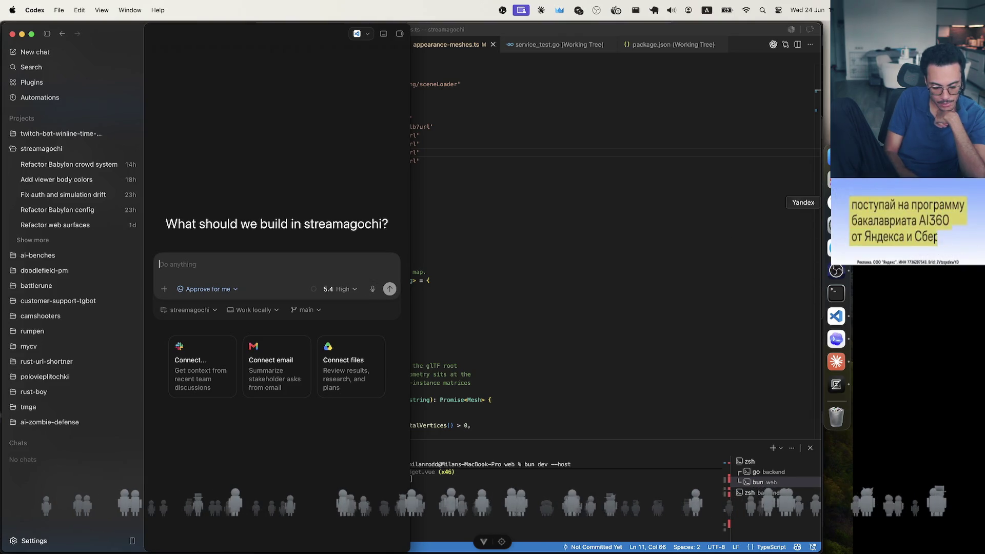
Step: Move the old Chubrik.glb from the models folder to the Bin
{"action": "left_click", "coordinate": [837, 179]}
{"action": "key", "text": "ctrl+Up"}
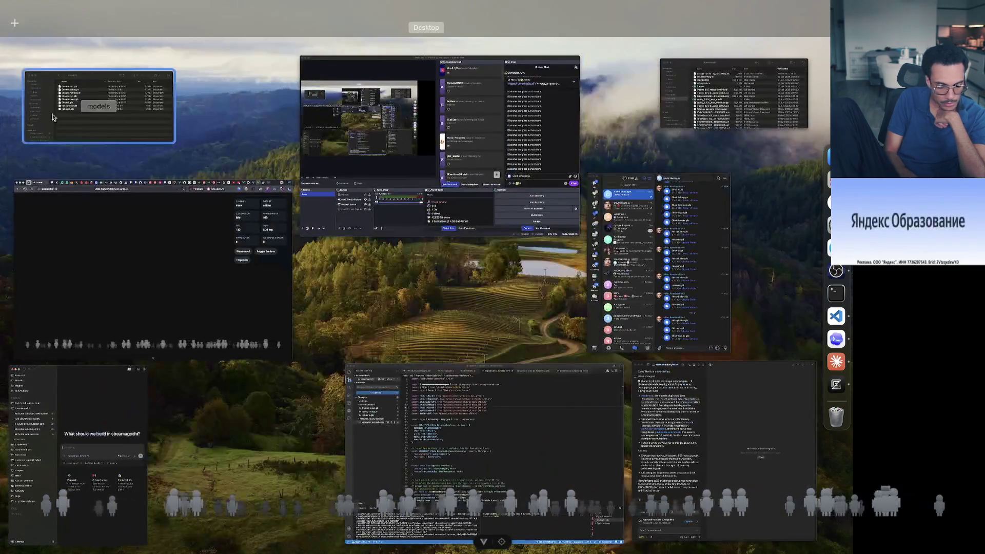
{"action": "left_click", "coordinate": [53, 117]}
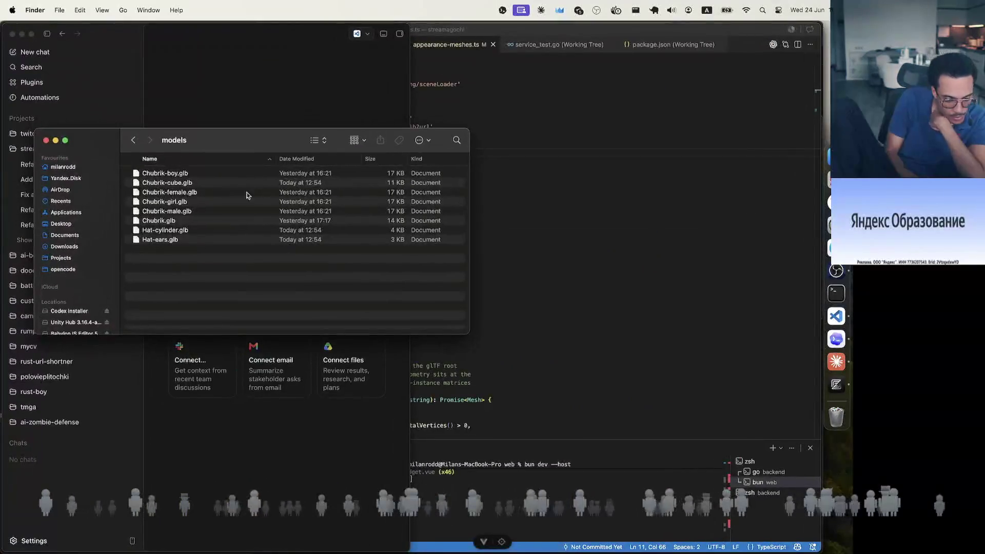
{"action": "left_click", "coordinate": [170, 220]}
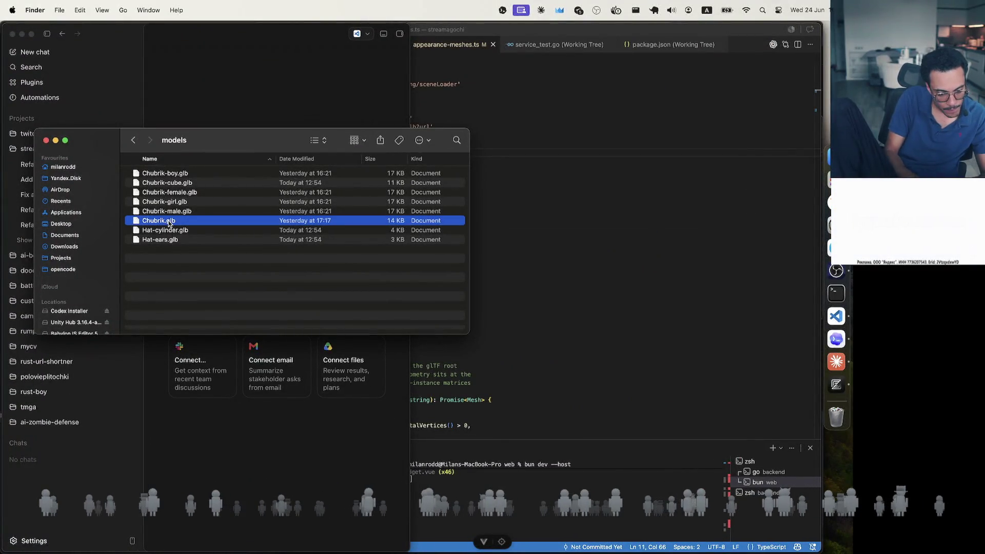
{"action": "right_click", "coordinate": [170, 223]}
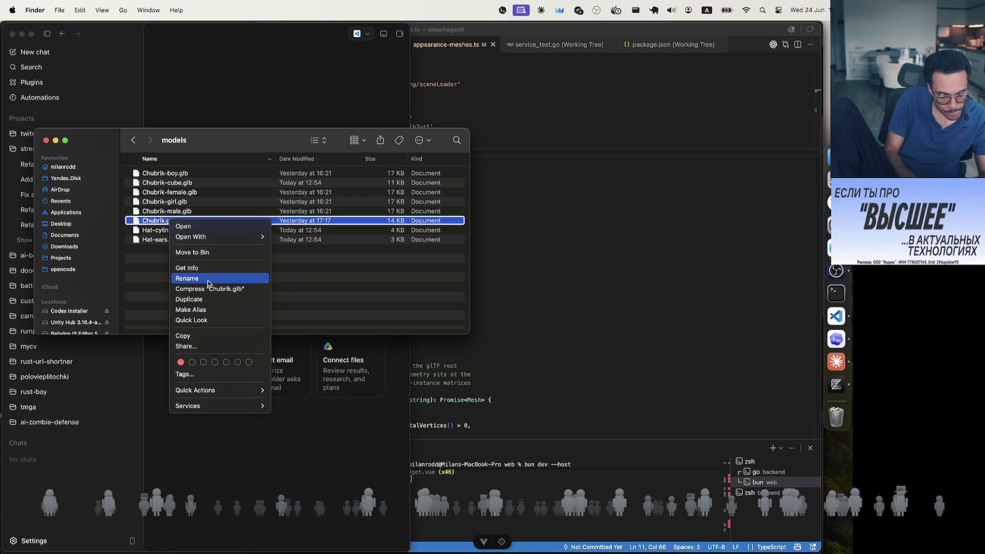
{"action": "left_click", "coordinate": [198, 253]}
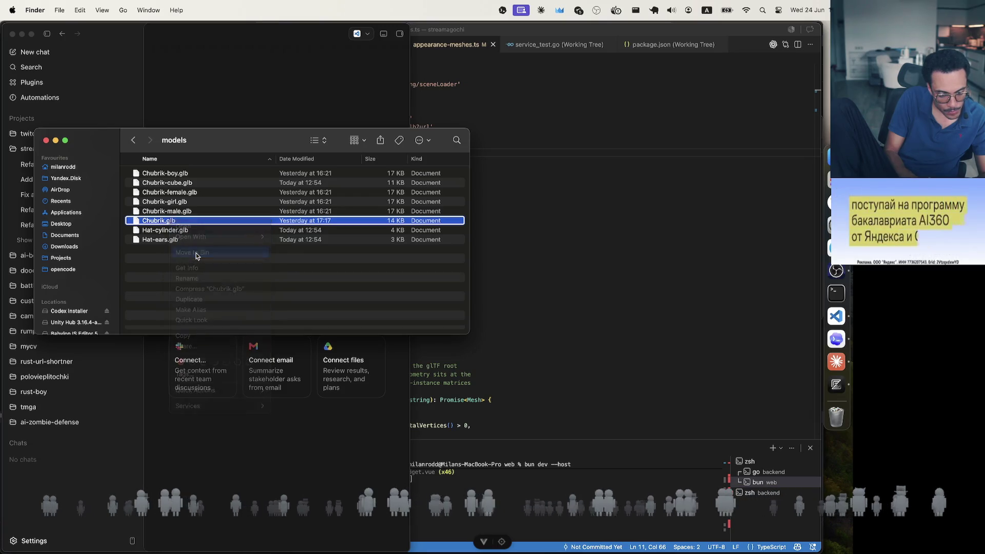
{"action": "left_click", "coordinate": [271, 288]}
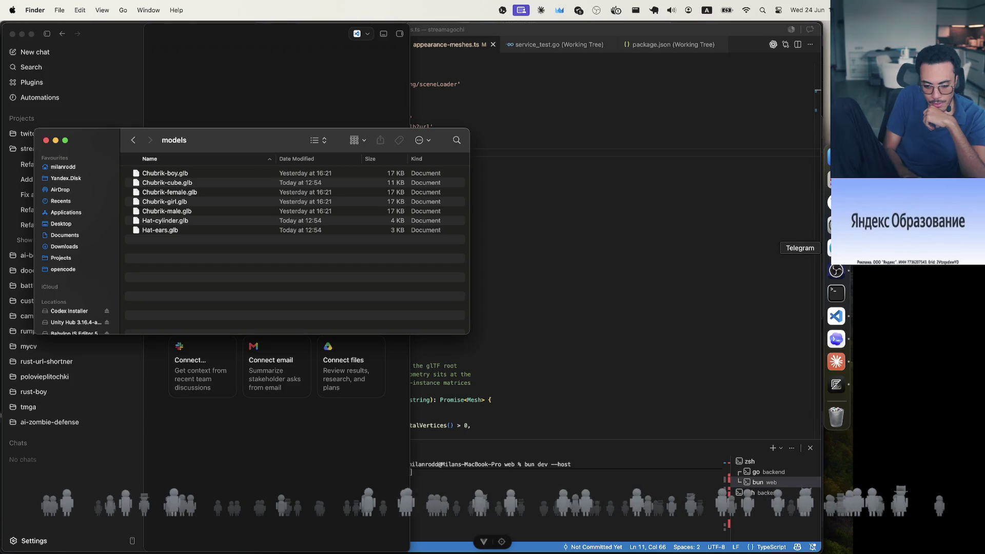
Step: Reveal TF_GradientCollorPalette.png from Saved Messages and drag it into the models folder
{"action": "left_click", "coordinate": [830, 248]}
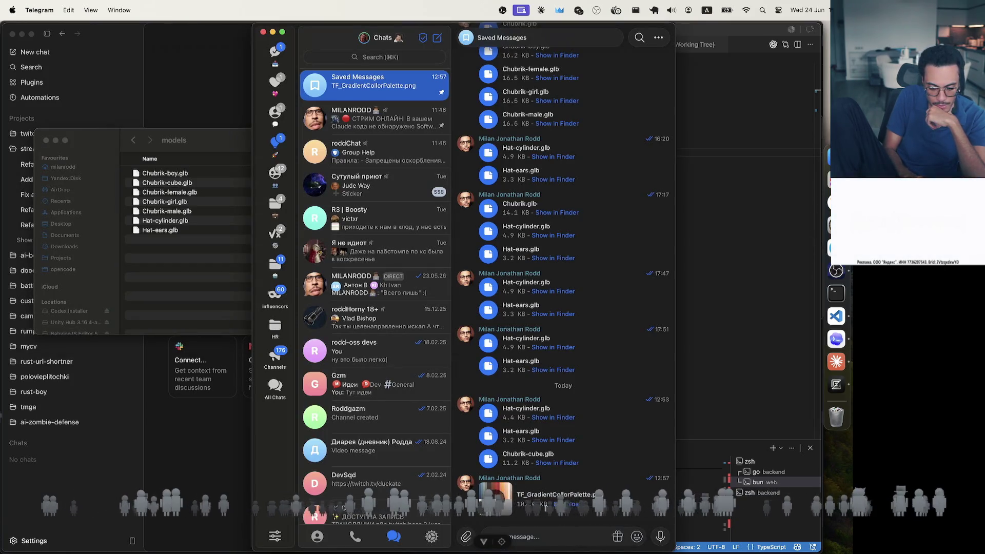
{"action": "left_click", "coordinate": [573, 505]}
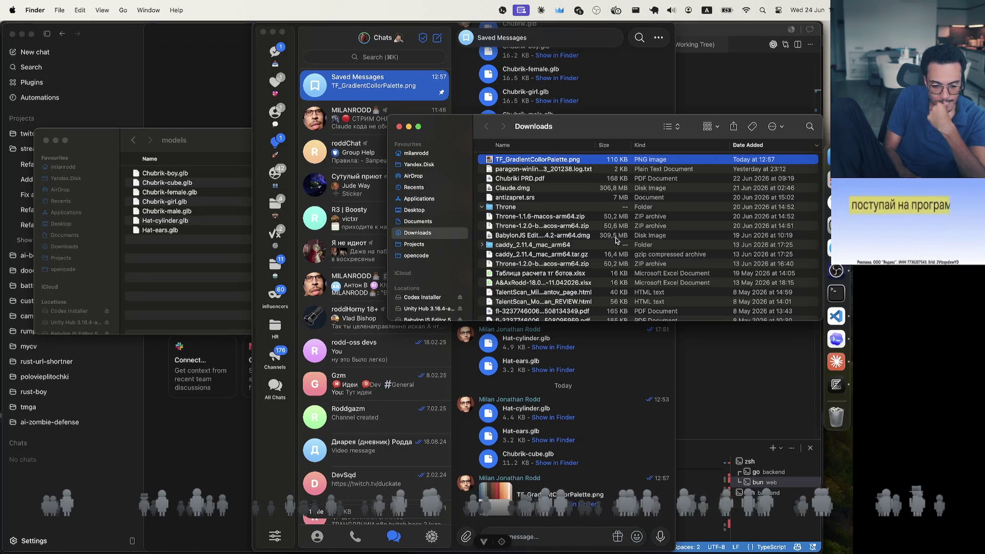
{"action": "mouse_move", "coordinate": [525, 161]}
{"action": "left_mouse_down"}
{"action": "mouse_move", "coordinate": [220, 284]}
{"action": "mouse_move", "coordinate": [264, 266]}
{"action": "left_mouse_up"}
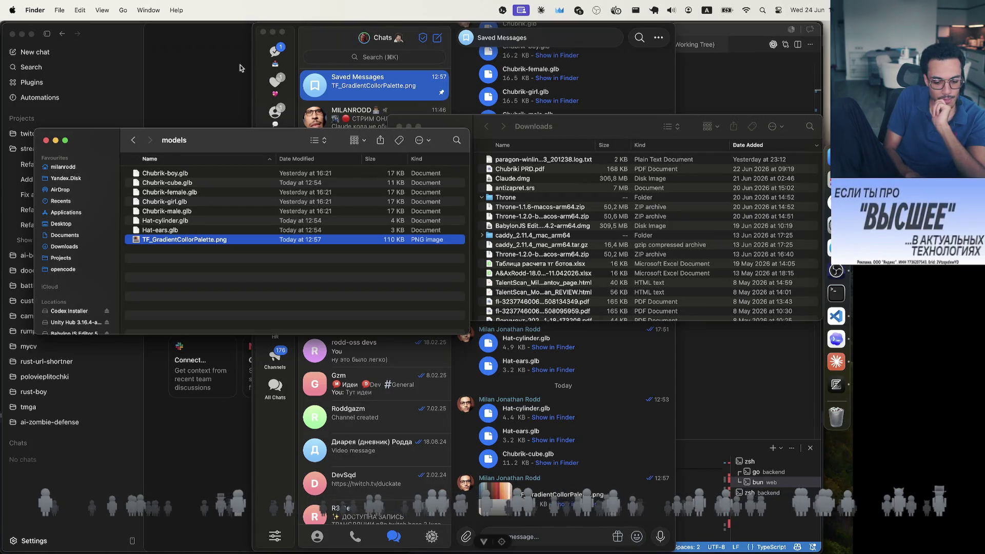
{"action": "left_click", "coordinate": [242, 67]}
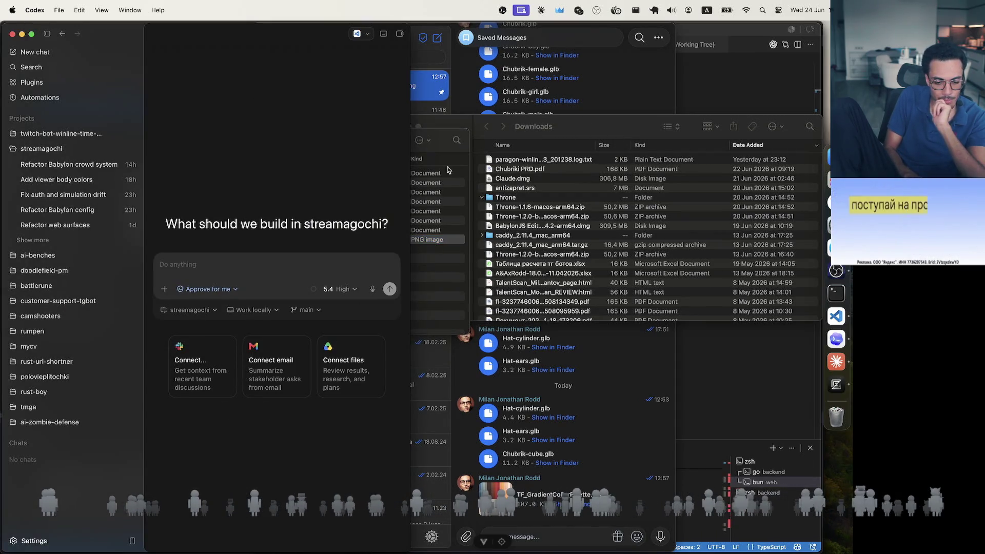
Step: Drag the palette image into the Codex prompt, then remove that attachment again
{"action": "left_click", "coordinate": [418, 146]}
{"action": "left_click_drag", "start_coordinate": [237, 146], "coordinate": [518, 136]}
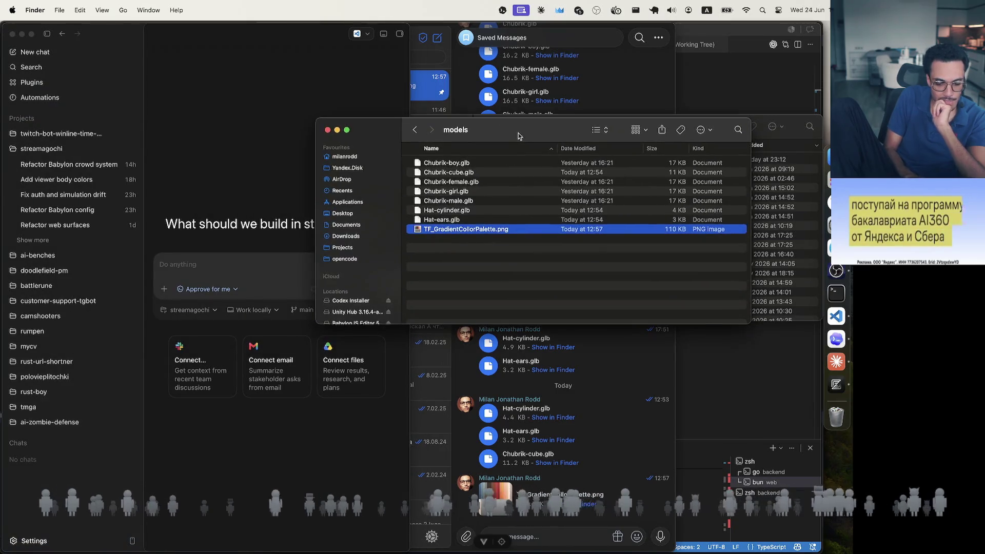
{"action": "left_click_drag", "start_coordinate": [463, 230], "coordinate": [265, 267]}
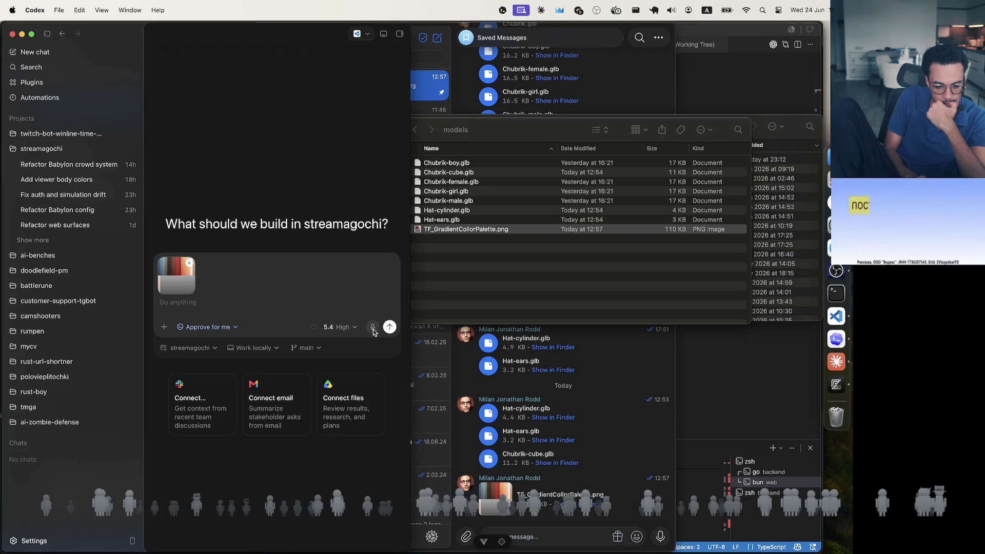
{"action": "left_click", "coordinate": [458, 219]}
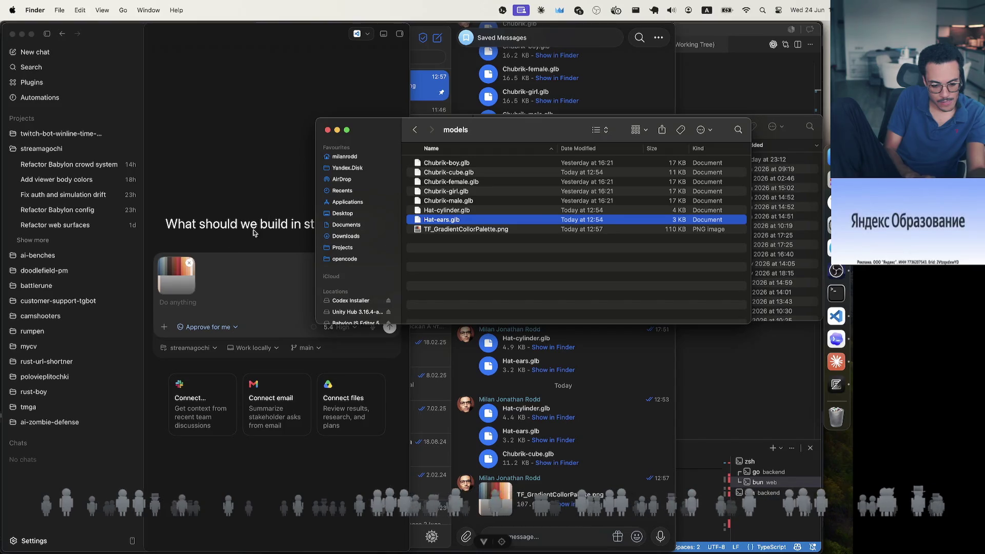
{"action": "left_click", "coordinate": [192, 263]}
{"action": "left_click", "coordinate": [190, 262]}
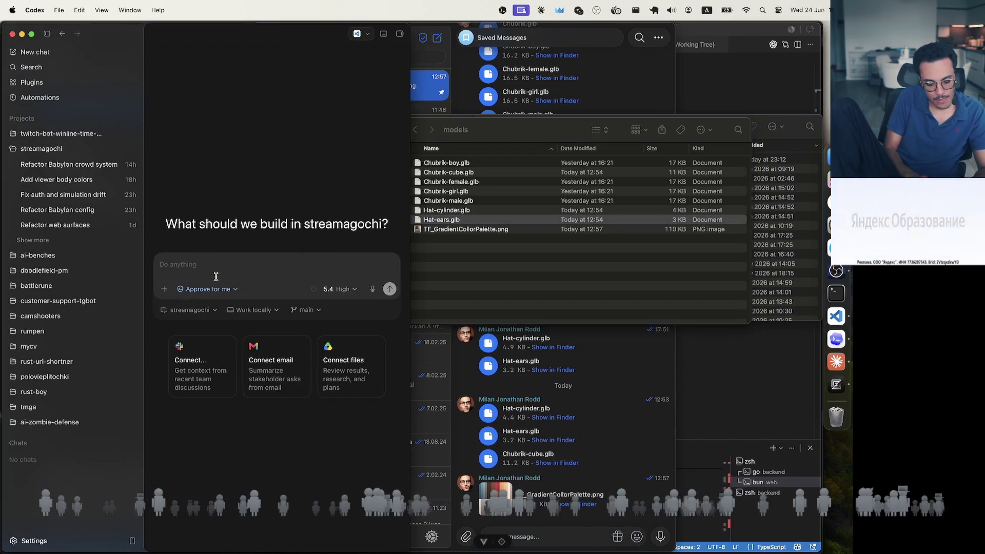
{"action": "type", "text": "@TF"}
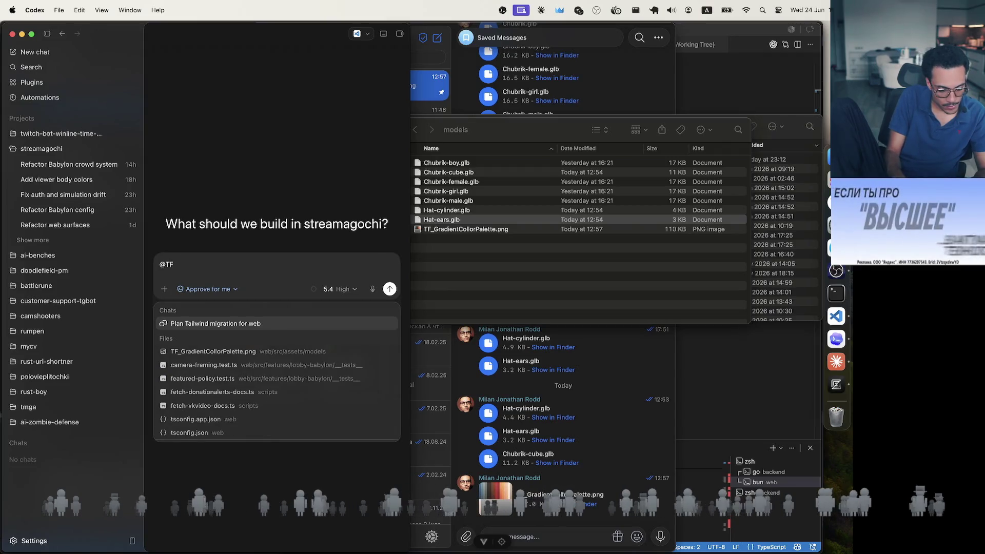
{"action": "key", "text": "Down"}
{"action": "key", "text": "Down"}
{"action": "key", "text": "Return"}
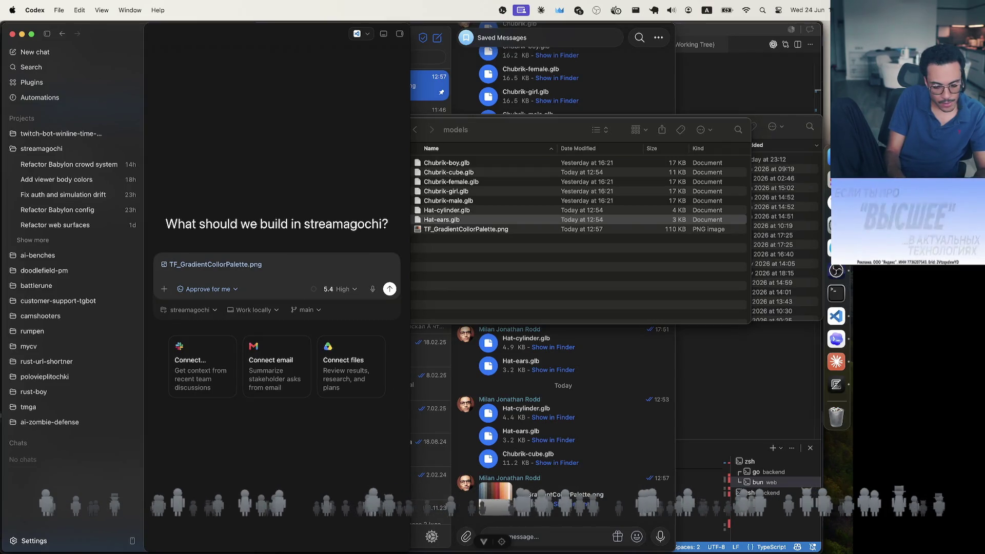
Step: Add Hat-ears.glb and Hat-cylinder.glb as file mentions in the prompt
{"action": "type", "text": "@"}
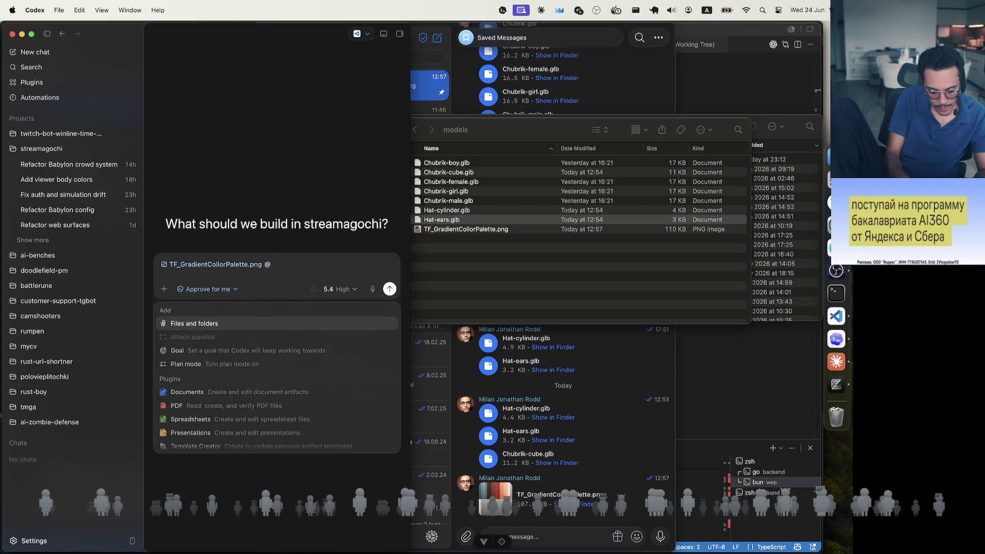
{"action": "type", "text": "hat"}
{"action": "key", "text": "Down"}
{"action": "key", "text": "Down"}
{"action": "key", "text": "Down"}
{"action": "key", "text": "Down"}
{"action": "key", "text": "Up"}
{"action": "key", "text": "Return"}
{"action": "type", "text": "@H"}
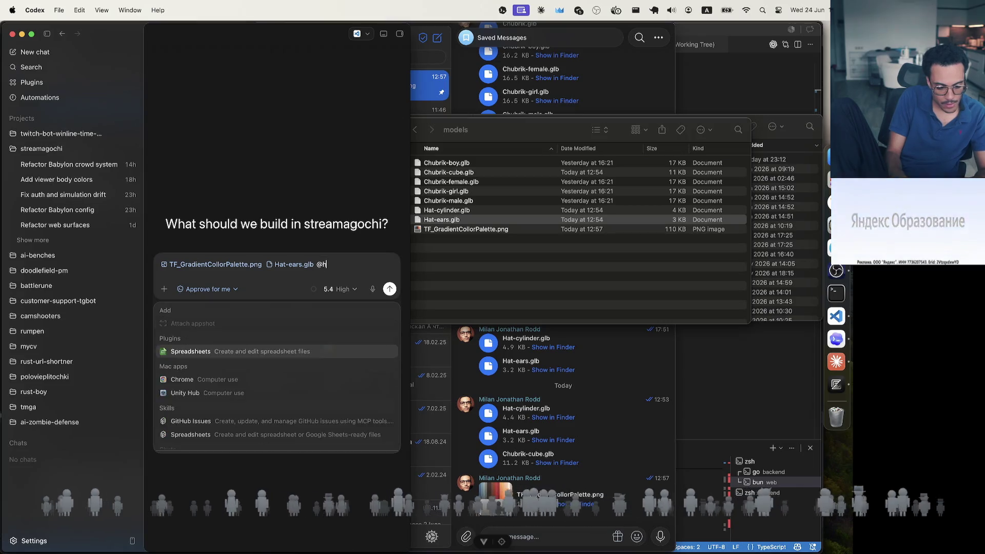
{"action": "type", "text": "at"}
{"action": "key", "text": "Down"}
{"action": "key", "text": "Down"}
{"action": "key", "text": "Down"}
{"action": "key", "text": "Return"}
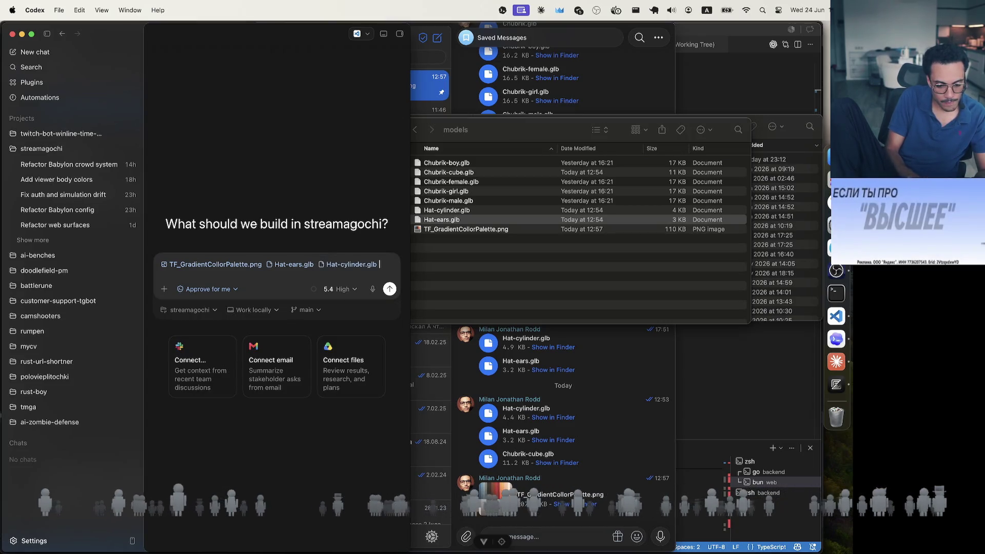
{"action": "left_click", "coordinate": [835, 316]}
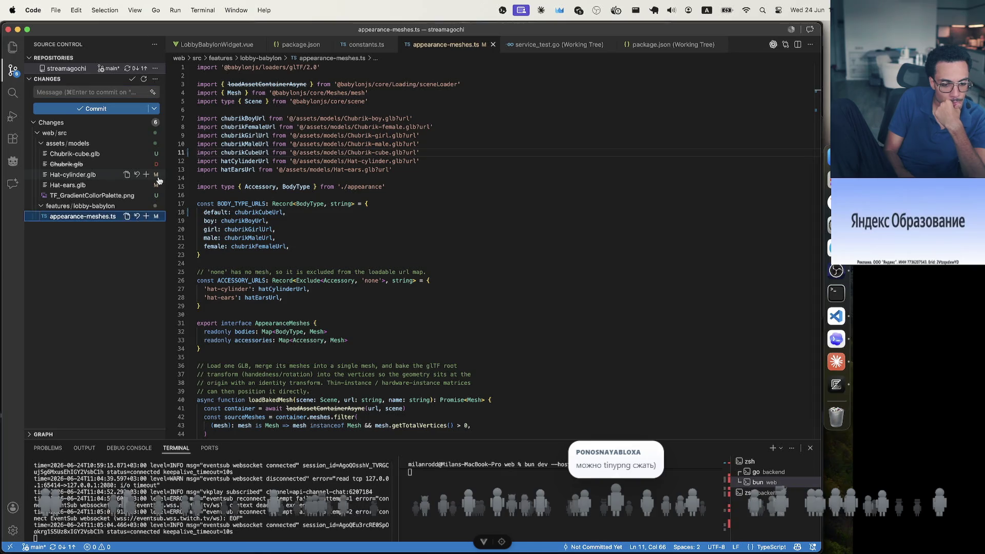
{"action": "left_click", "coordinate": [77, 175]}
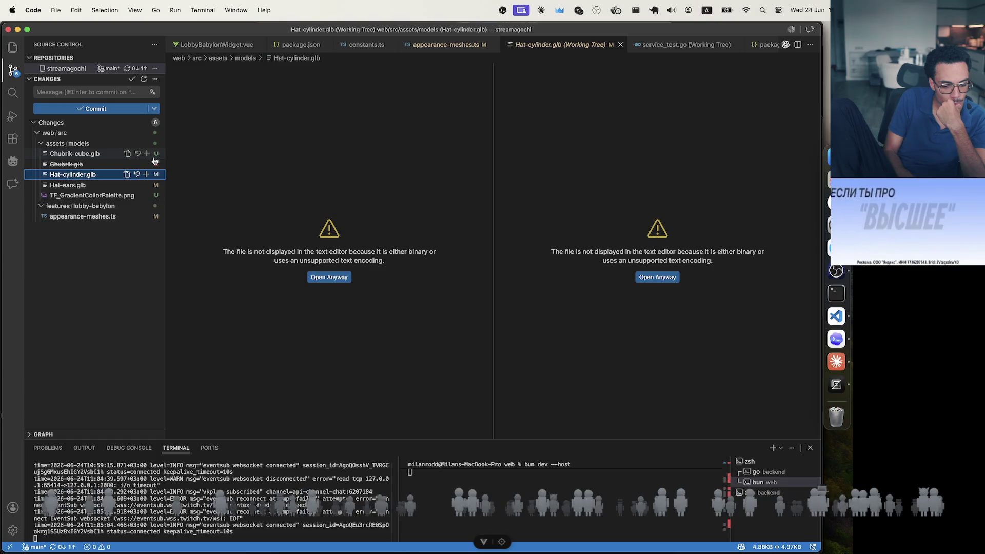
{"action": "left_click", "coordinate": [325, 278]}
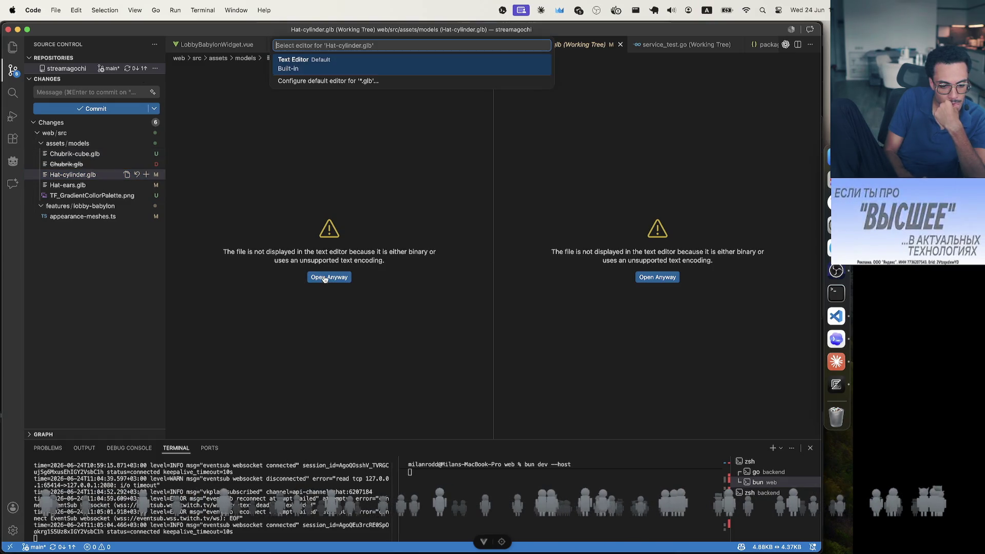
{"action": "left_click", "coordinate": [322, 62]}
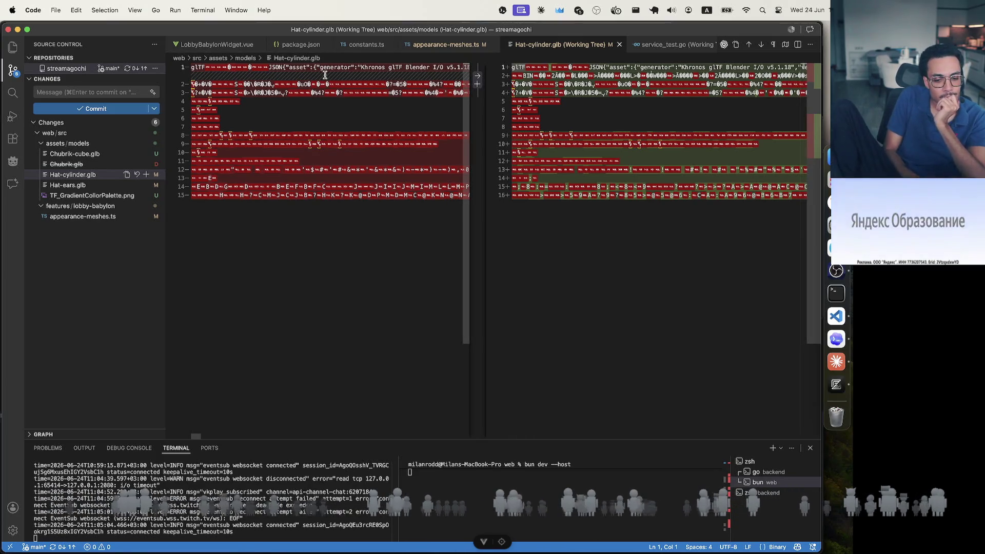
{"action": "scroll", "coordinate": [325, 75], "scroll_direction": "right", "scroll_amount": 10}
{"action": "scroll", "coordinate": [325, 74], "scroll_direction": "right", "scroll_amount": 10}
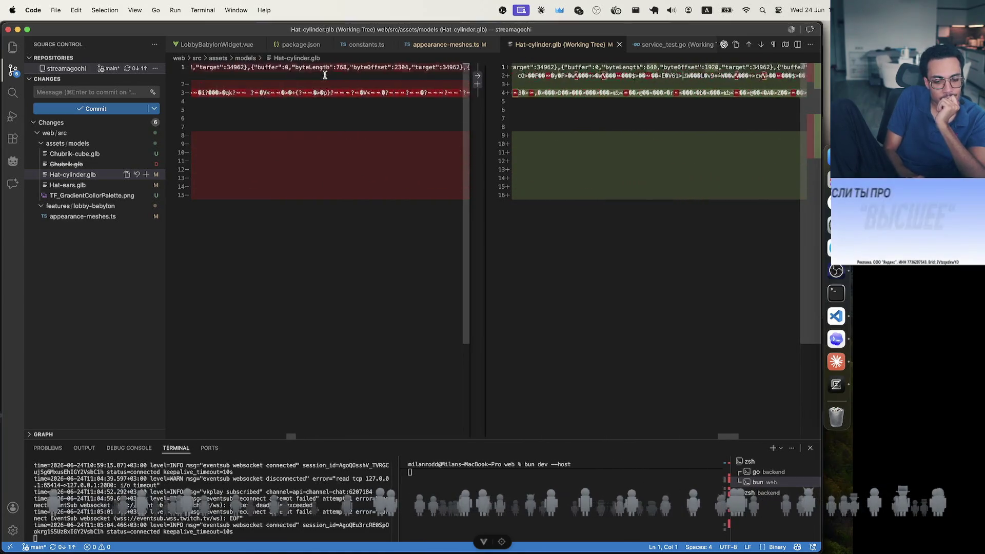
{"action": "scroll", "coordinate": [325, 75], "scroll_direction": "left", "scroll_amount": 15}
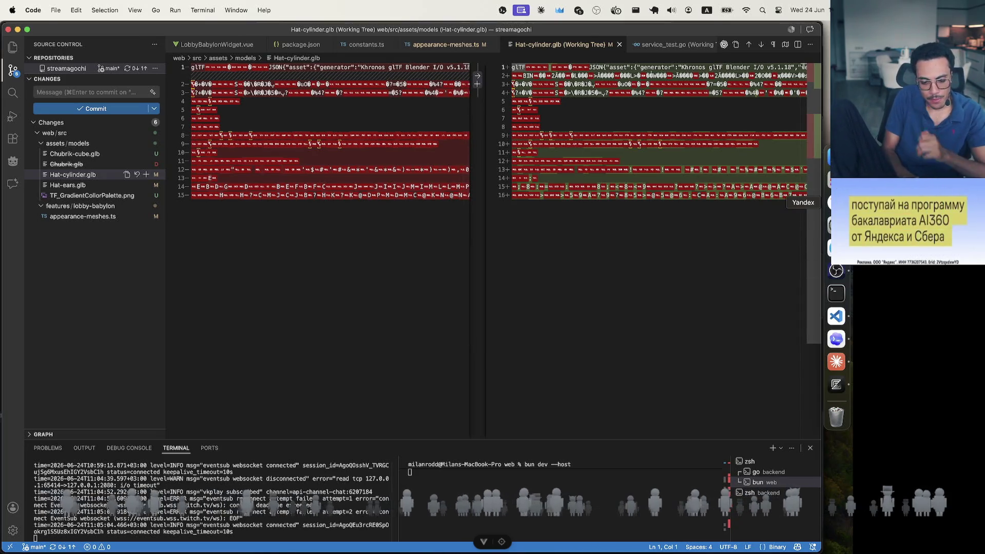
{"action": "left_click", "coordinate": [837, 203]}
Step: Search 'blender export gltf' in a new browser tab
{"action": "key", "text": "super+t"}
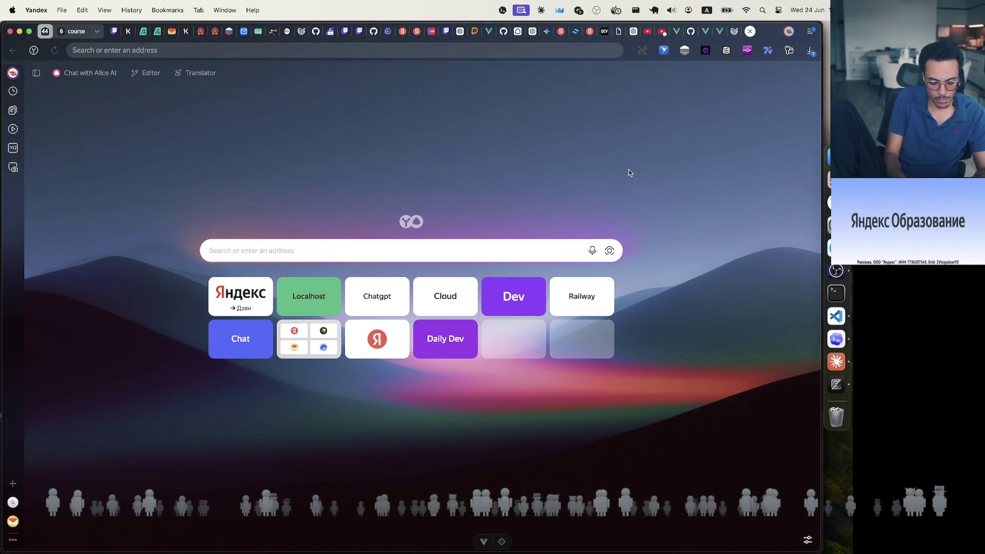
{"action": "type", "text": "blender ex"}
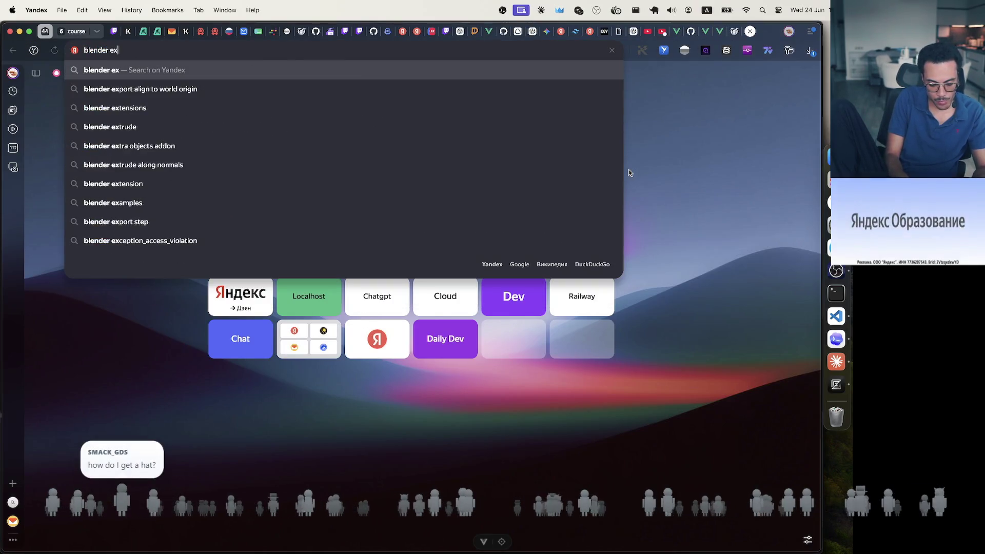
{"action": "type", "text": "port "}
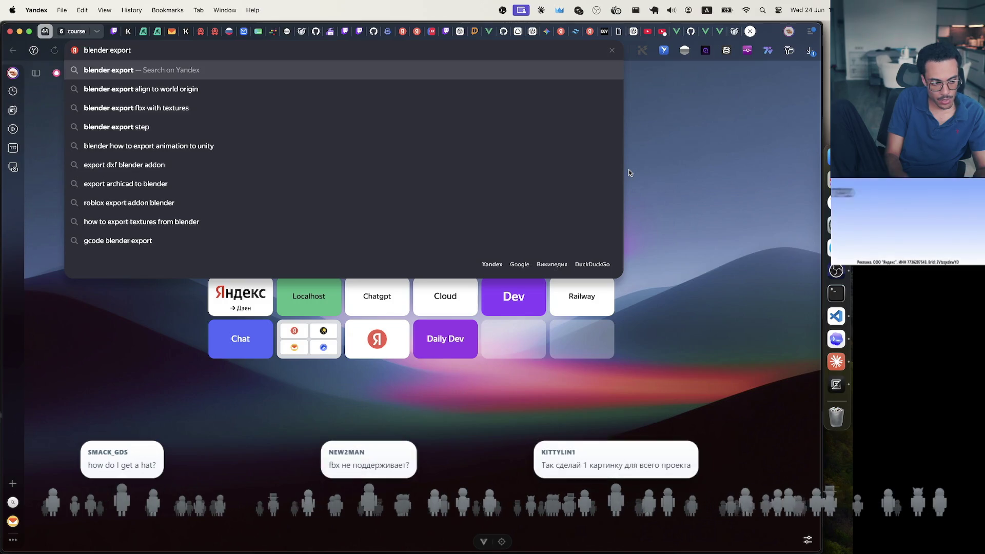
{"action": "type", "text": "gltf"}
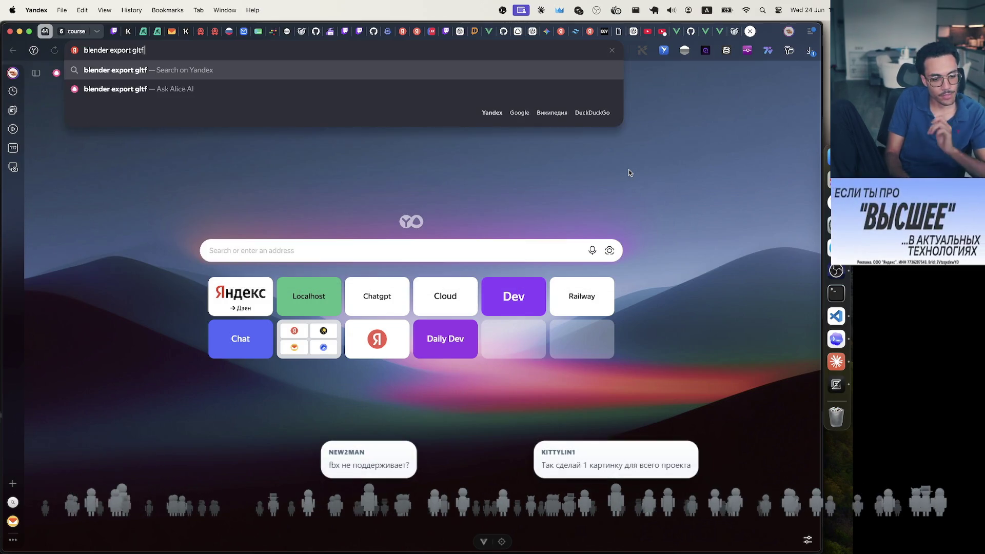
{"action": "key", "text": "Return"}
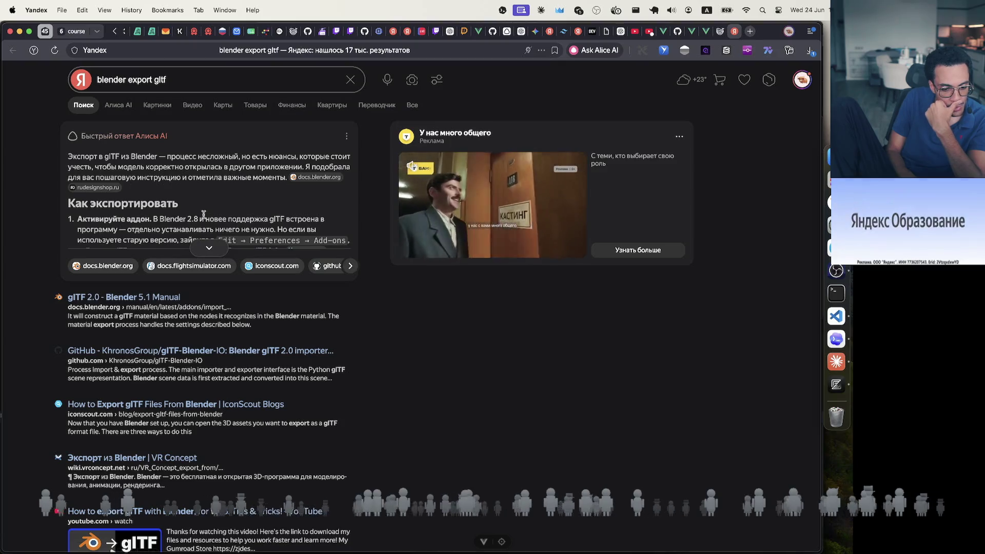
Step: Expand the Alice AI answer and scroll through its glTF export steps
{"action": "left_click", "coordinate": [207, 249]}
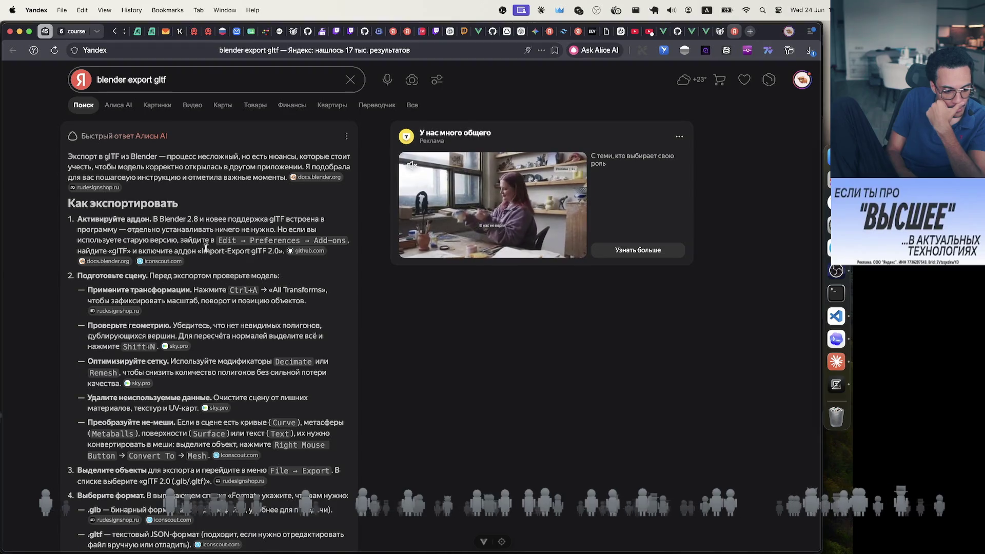
{"action": "scroll", "coordinate": [206, 248], "scroll_direction": "down", "scroll_amount": 1}
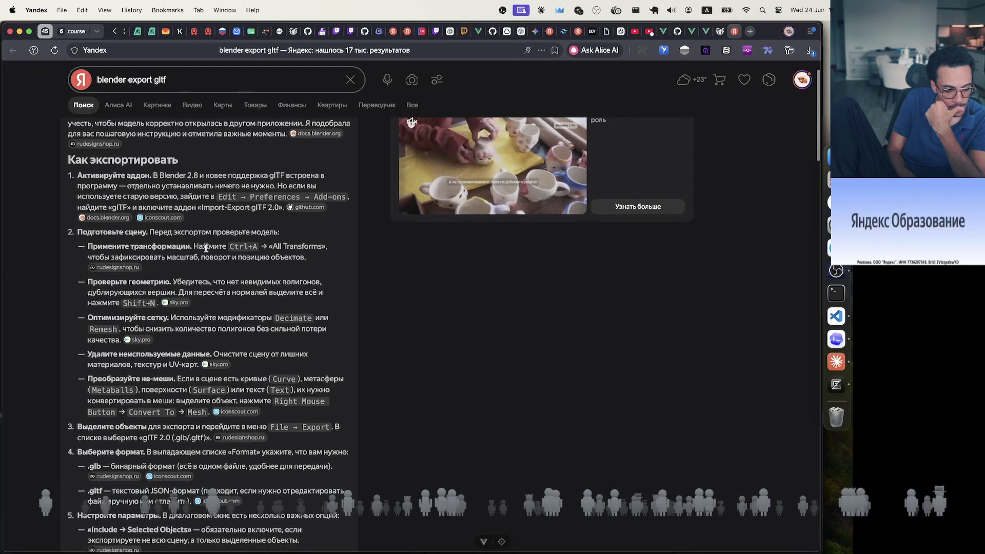
{"action": "scroll", "coordinate": [205, 248], "scroll_direction": "down", "scroll_amount": 5}
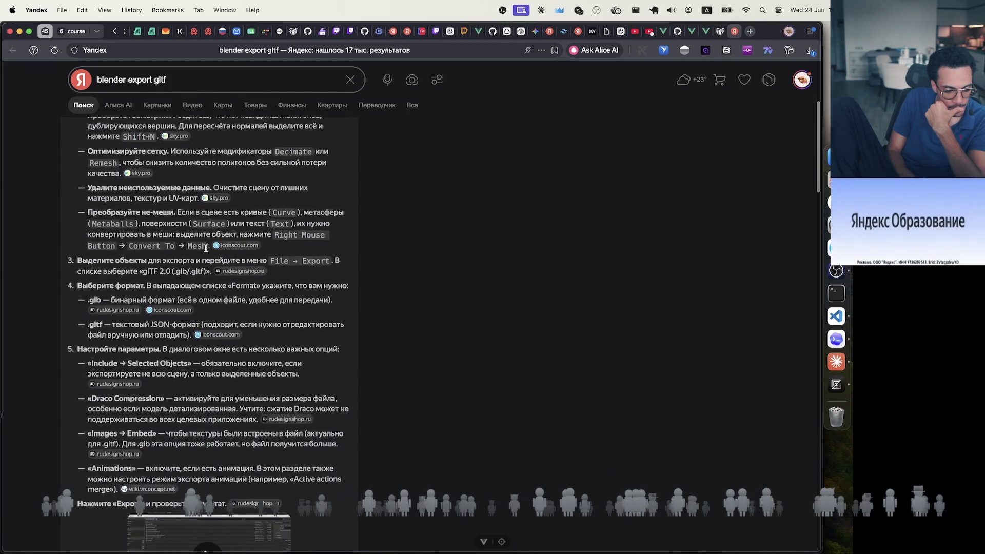
{"action": "scroll", "coordinate": [205, 249], "scroll_direction": "down", "scroll_amount": 2}
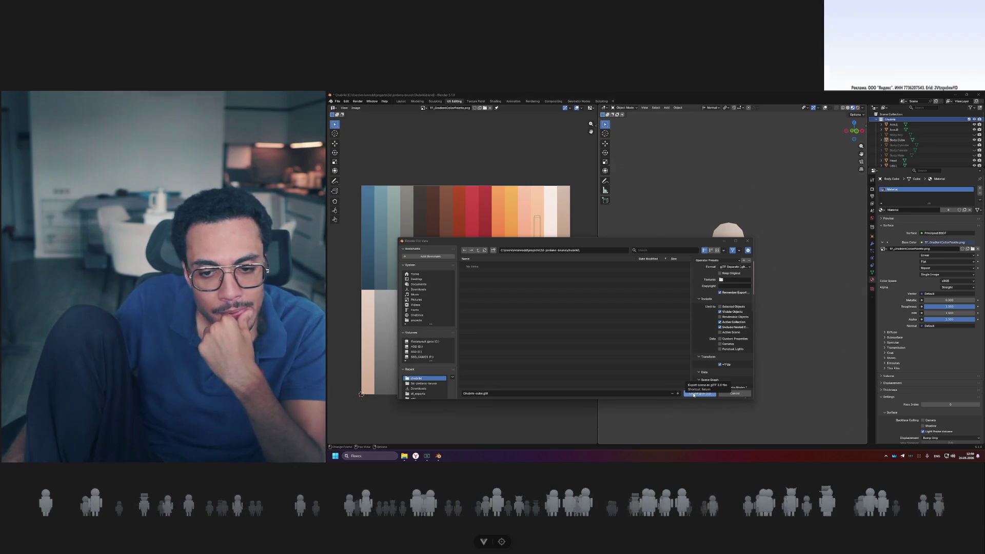
Step: Cancel Blender's export dialog and go to projects > 3d-jordano-bruno > chubriki in Explorer
{"action": "left_click", "coordinate": [694, 395]}
{"action": "left_click", "coordinate": [404, 456]}
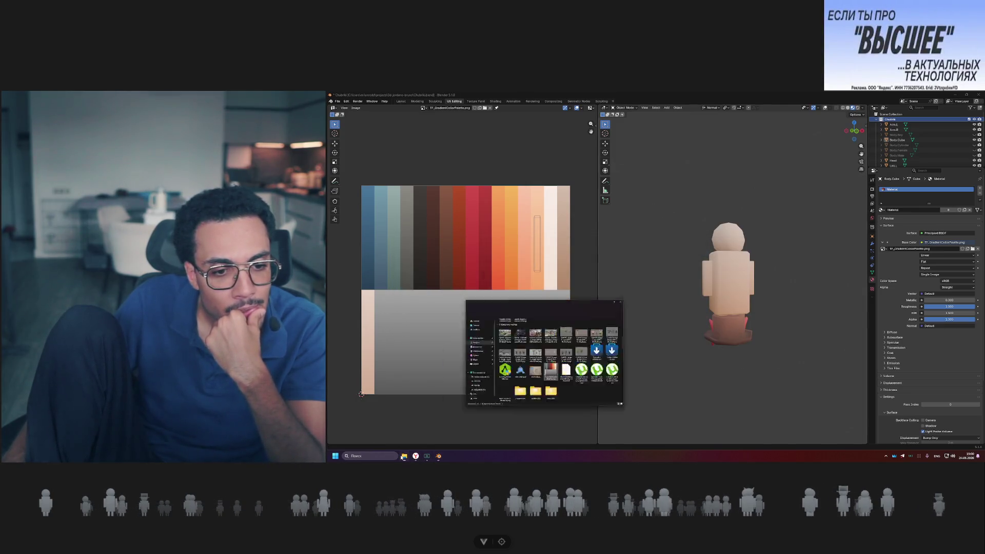
{"action": "left_click", "coordinate": [545, 286]}
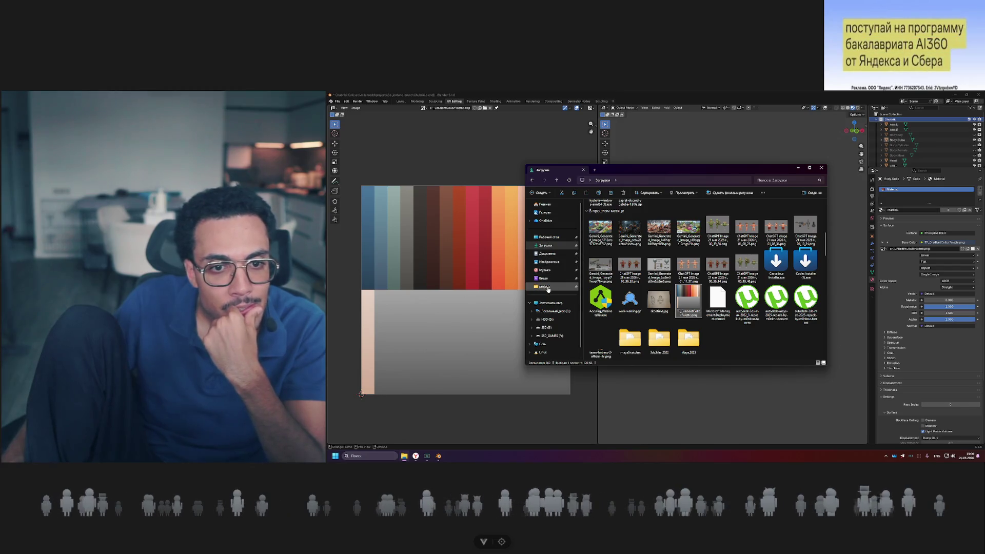
{"action": "double_click", "coordinate": [625, 211]}
{"action": "double_click", "coordinate": [618, 209]}
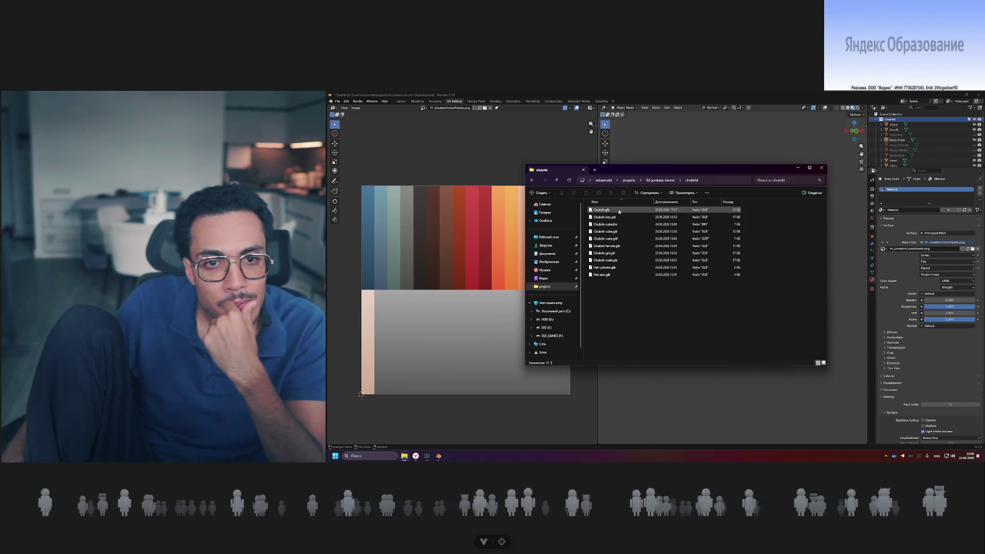
Step: Open Chubrik-cube.gltf with Visual Studio Code
{"action": "left_click", "coordinate": [646, 225]}
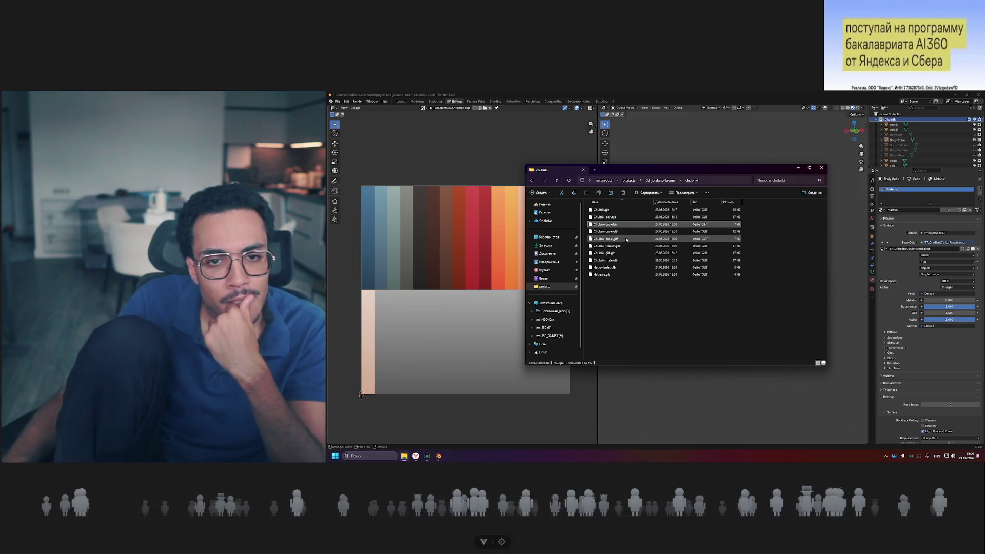
{"action": "left_click", "coordinate": [626, 239]}
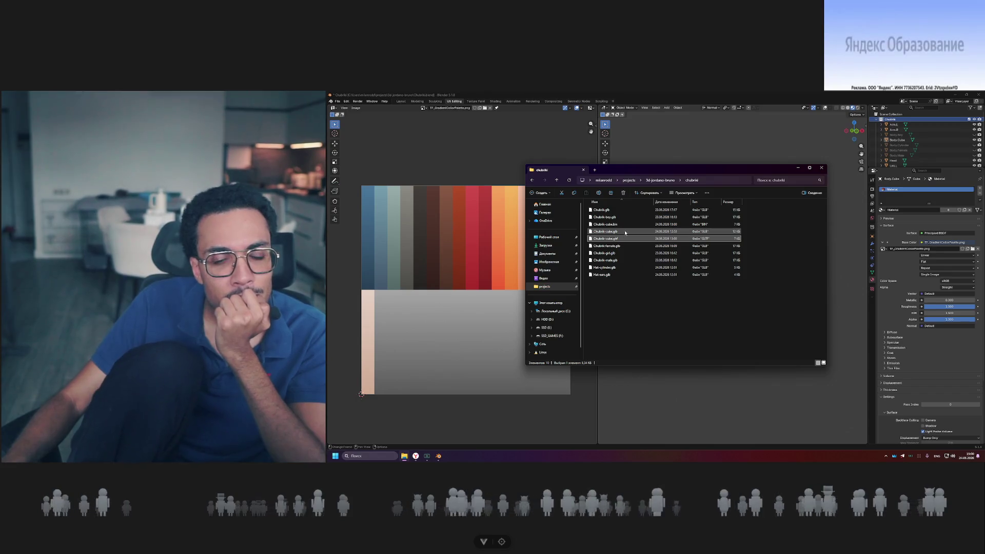
{"action": "left_click", "coordinate": [626, 224]}
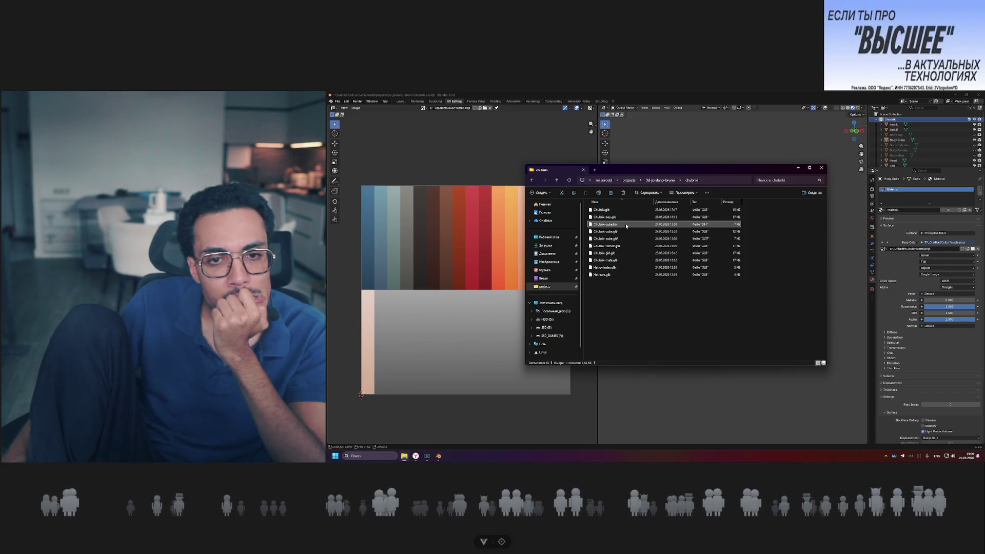
{"action": "right_click", "coordinate": [624, 239]}
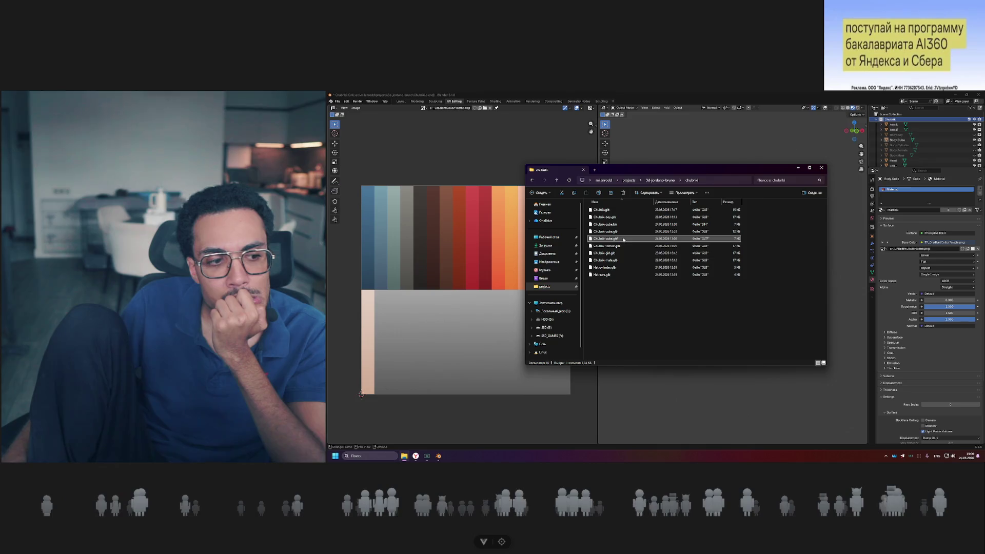
{"action": "left_click", "coordinate": [640, 248]}
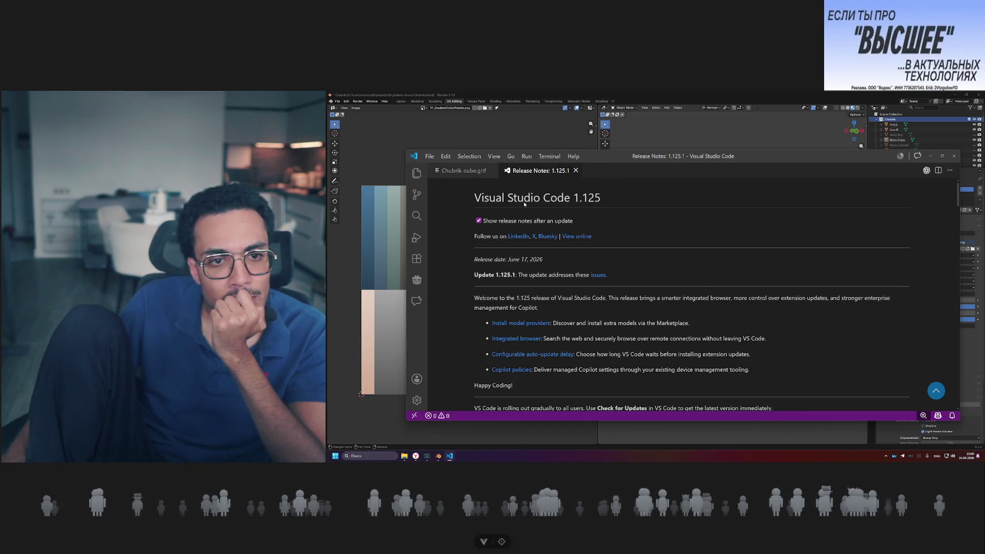
Step: Scroll through the Chubrik-cube.gltf JSON down to its buffers section
{"action": "left_click", "coordinate": [465, 172]}
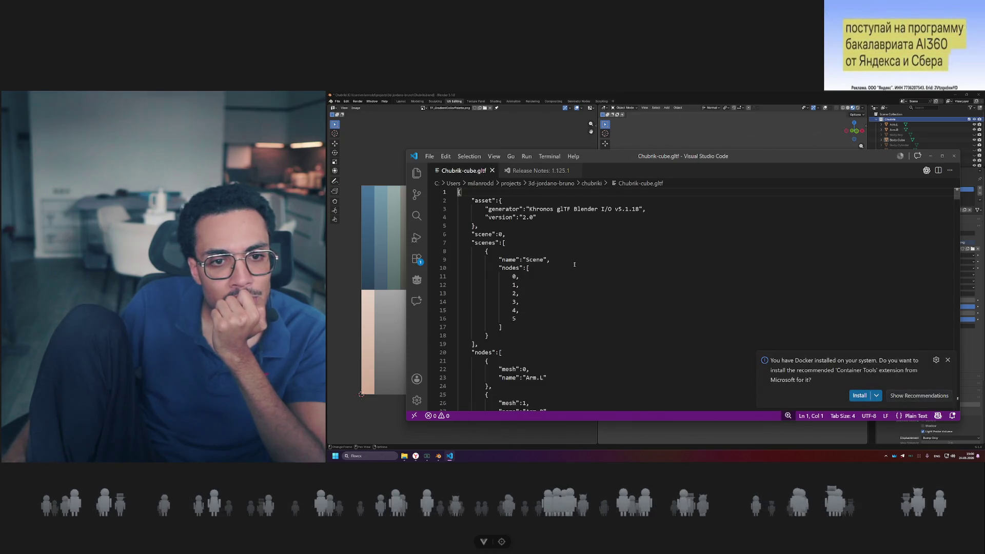
{"action": "scroll", "coordinate": [575, 264], "scroll_direction": "down", "scroll_amount": 10}
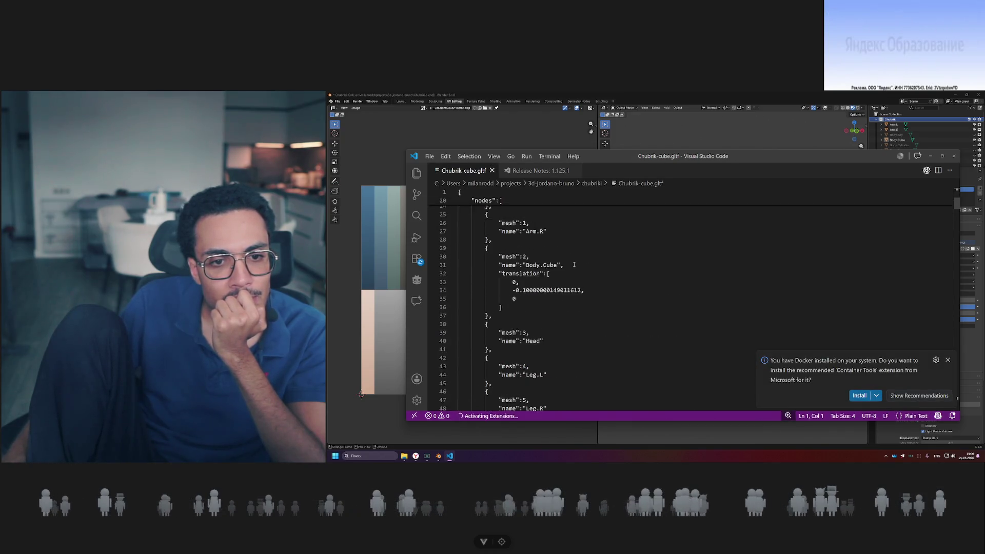
{"action": "scroll", "coordinate": [574, 264], "scroll_direction": "down", "scroll_amount": 20}
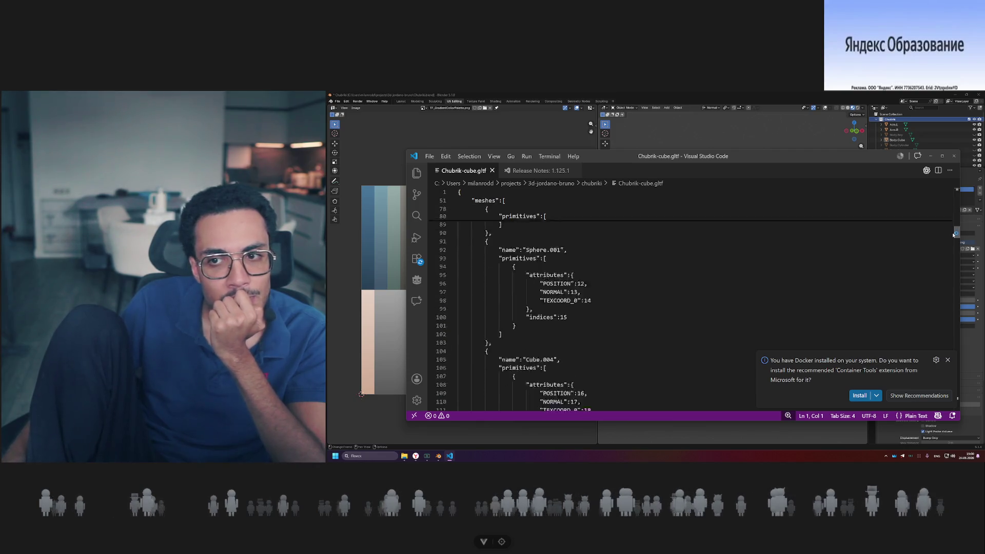
{"action": "mouse_move", "coordinate": [955, 247]}
{"action": "left_mouse_down"}
{"action": "mouse_move", "coordinate": [954, 359]}
{"action": "mouse_move", "coordinate": [945, 398]}
{"action": "mouse_move", "coordinate": [938, 394]}
{"action": "left_mouse_up"}
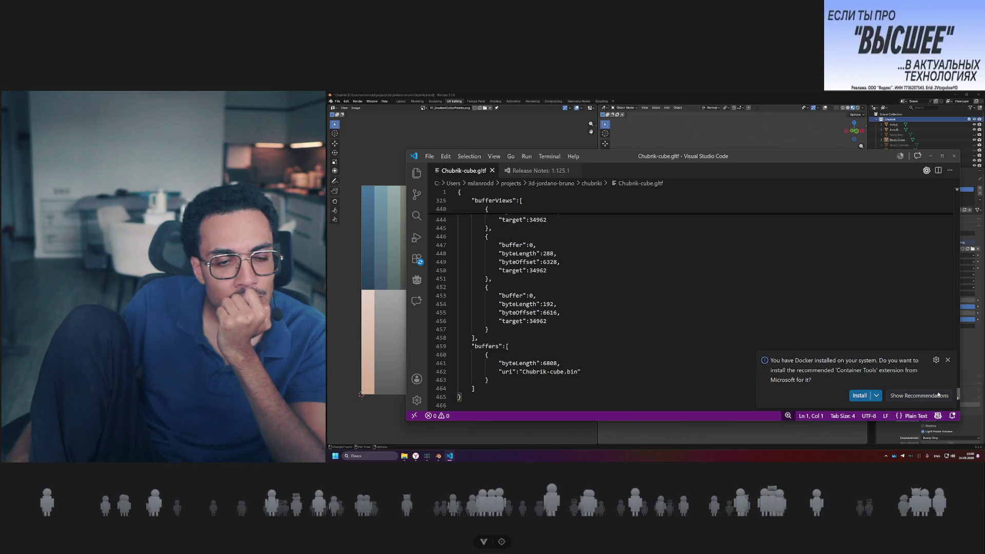
{"action": "left_click_drag", "start_coordinate": [938, 395], "coordinate": [939, 186]}
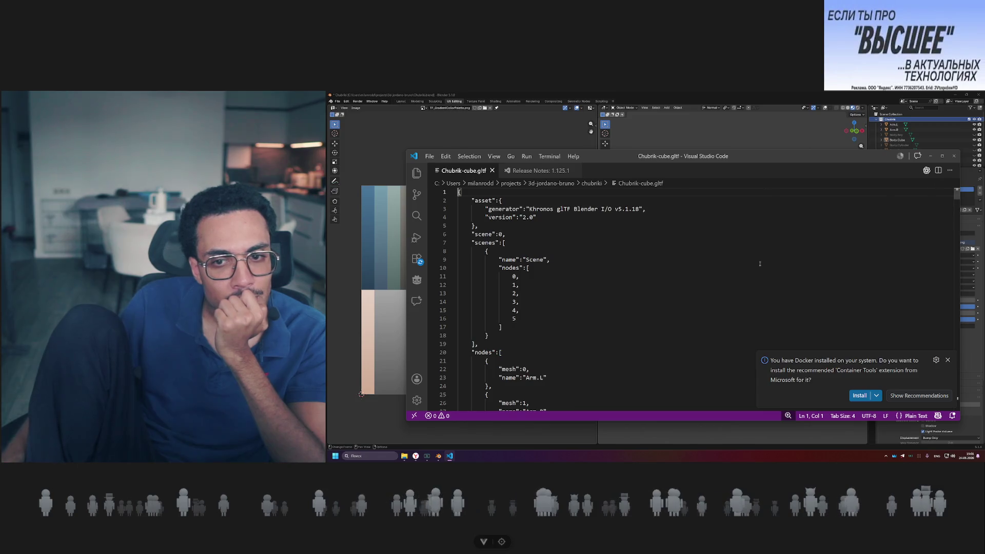
Step: Dismiss the Docker suggestion, then close Chubrik-cube.gltf and the VS Code window
{"action": "left_click", "coordinate": [950, 361]}
{"action": "left_click", "coordinate": [533, 171]}
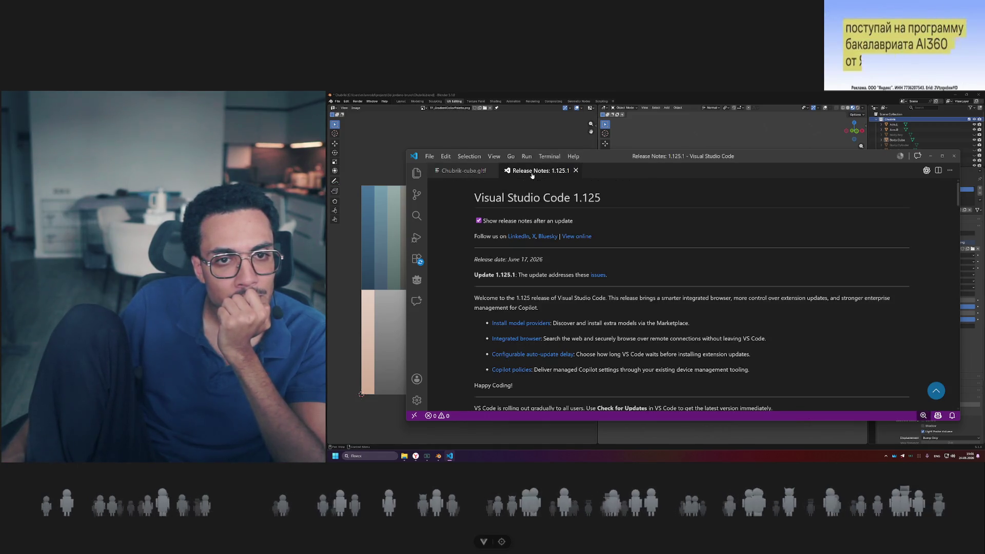
{"action": "left_click", "coordinate": [470, 171]}
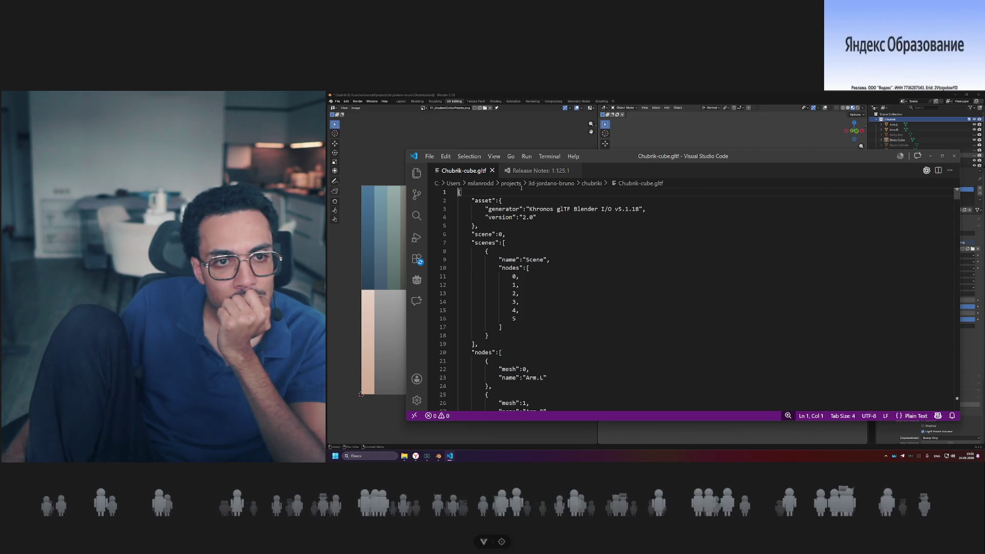
{"action": "left_click", "coordinate": [492, 171]}
{"action": "left_click", "coordinate": [954, 156]}
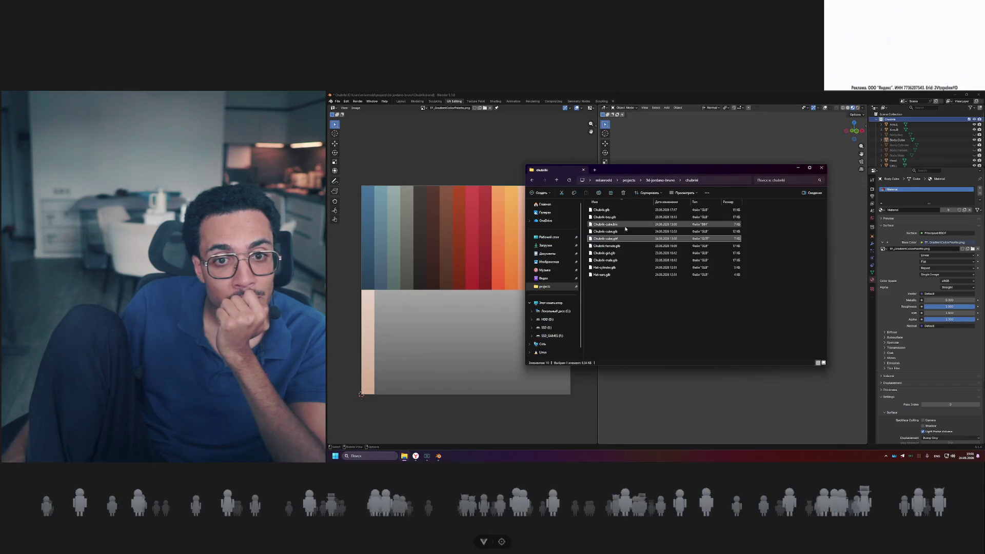
Step: Open Chubrik-cube.bin in VS Code, close it, and bring up Blender's File menu
{"action": "right_click", "coordinate": [623, 224]}
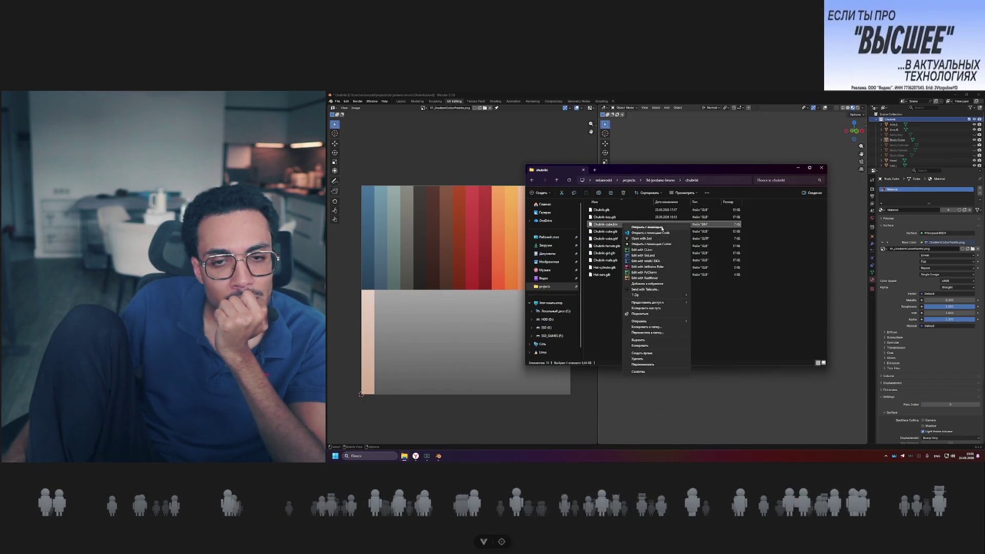
{"action": "left_click", "coordinate": [660, 233]}
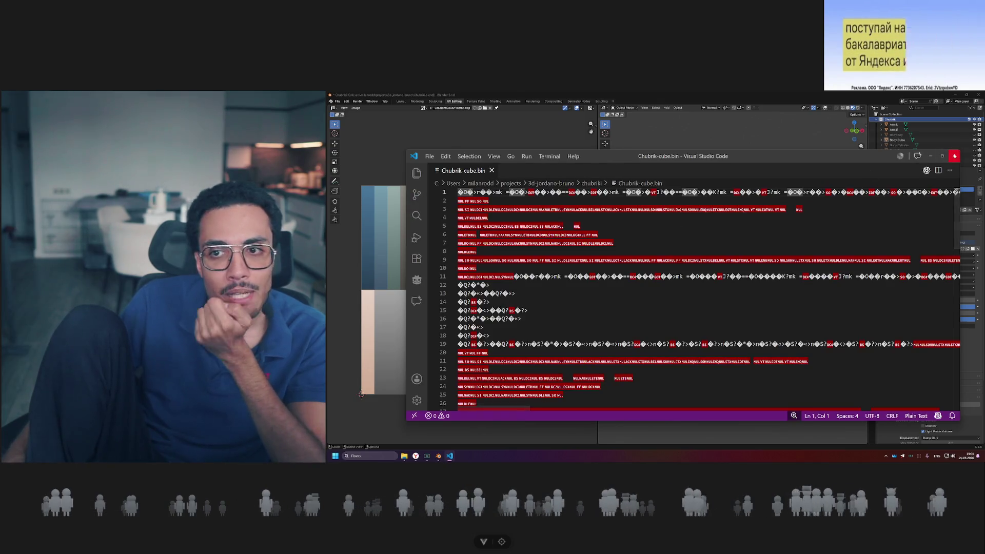
{"action": "key", "text": "alt+F4"}
{"action": "left_click", "coordinate": [337, 101]}
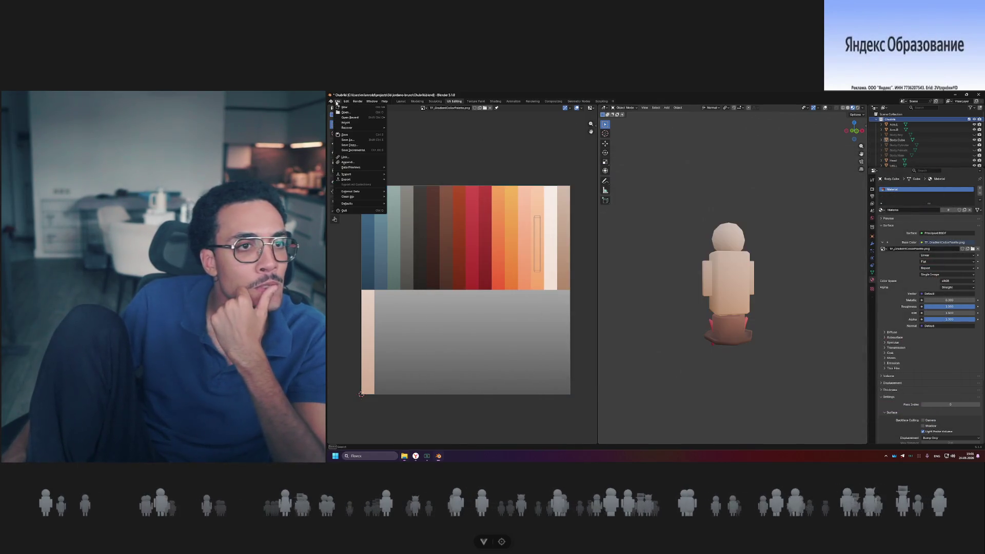
Step: Start a glTF 2.0 export and list the glTF Binary and glTF Separate formats
{"action": "mouse_move", "coordinate": [379, 192]}
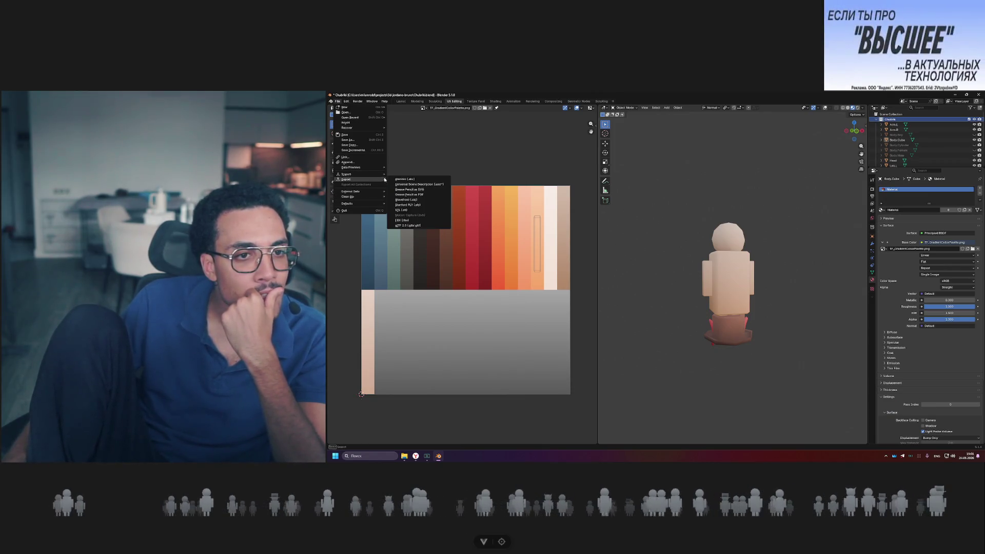
{"action": "left_click", "coordinate": [430, 226]}
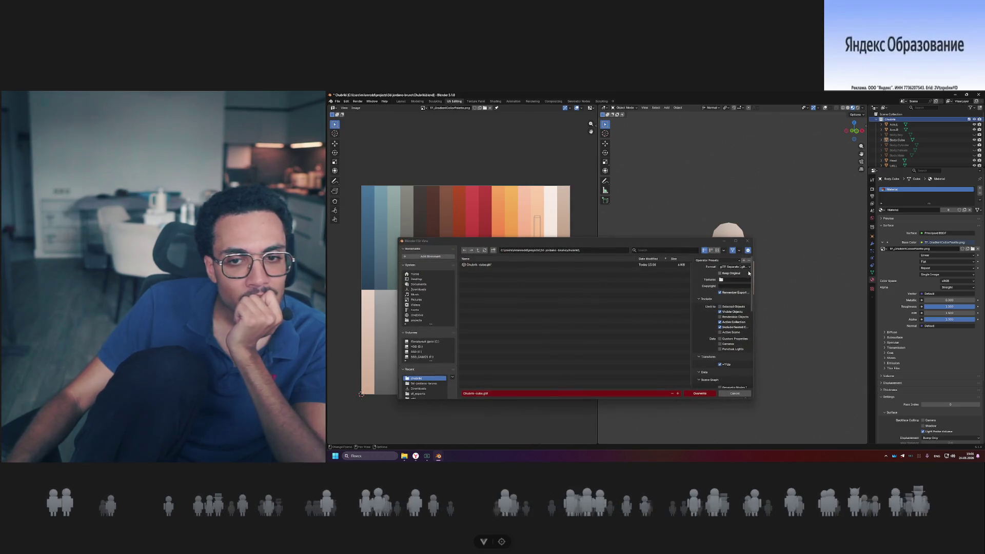
{"action": "left_click", "coordinate": [749, 267]}
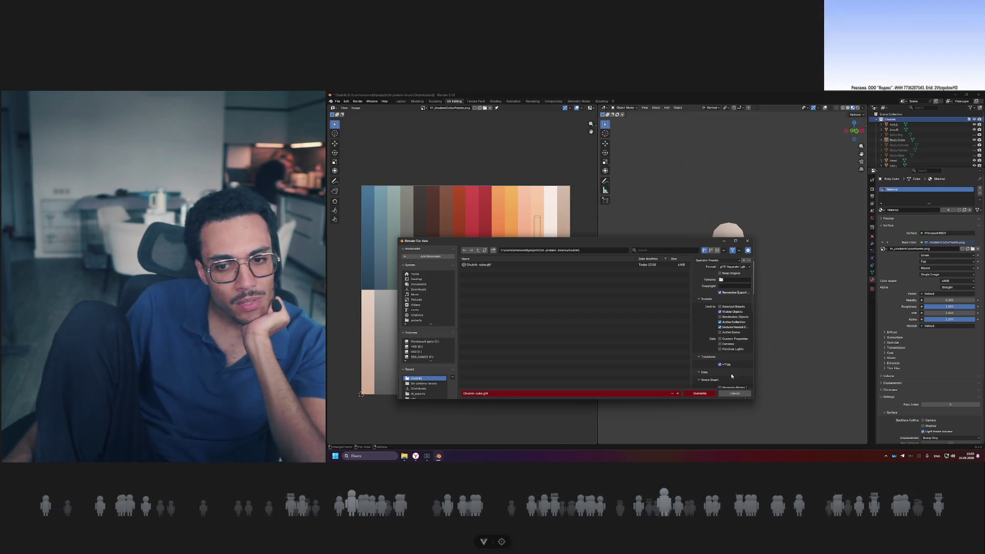
Step: Cancel the glTF 2.0 export dialog without writing any file
{"action": "left_click", "coordinate": [737, 393]}
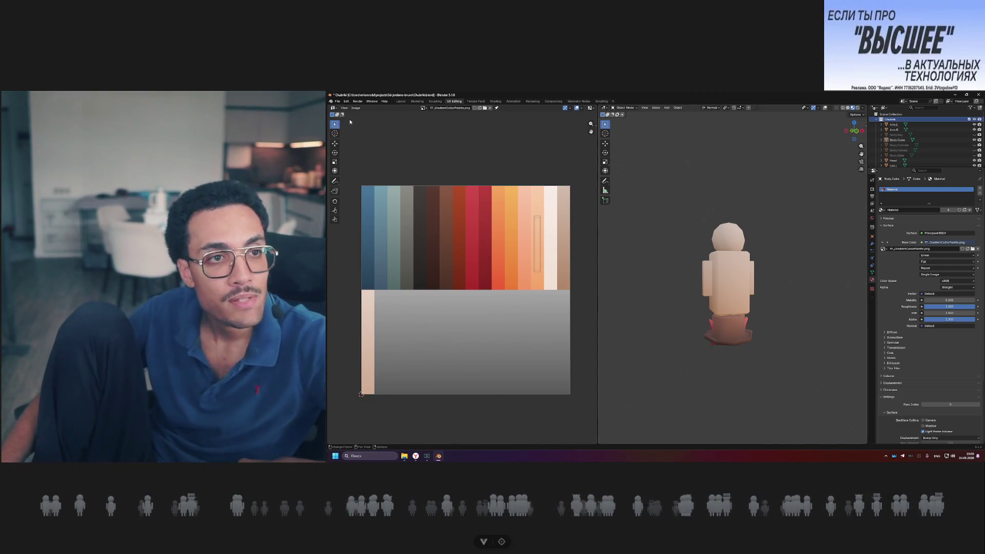
Step: Save Chubriki and inspect the Head, Body.Cube and Arm.R objects while orbiting the view
{"action": "key", "text": "ctrl+s"}
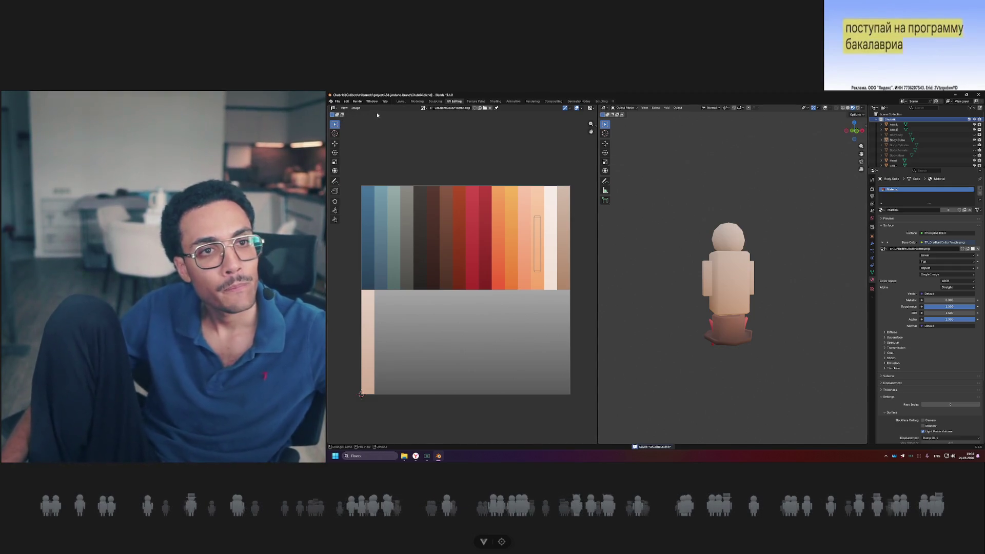
{"action": "left_click", "coordinate": [729, 234]}
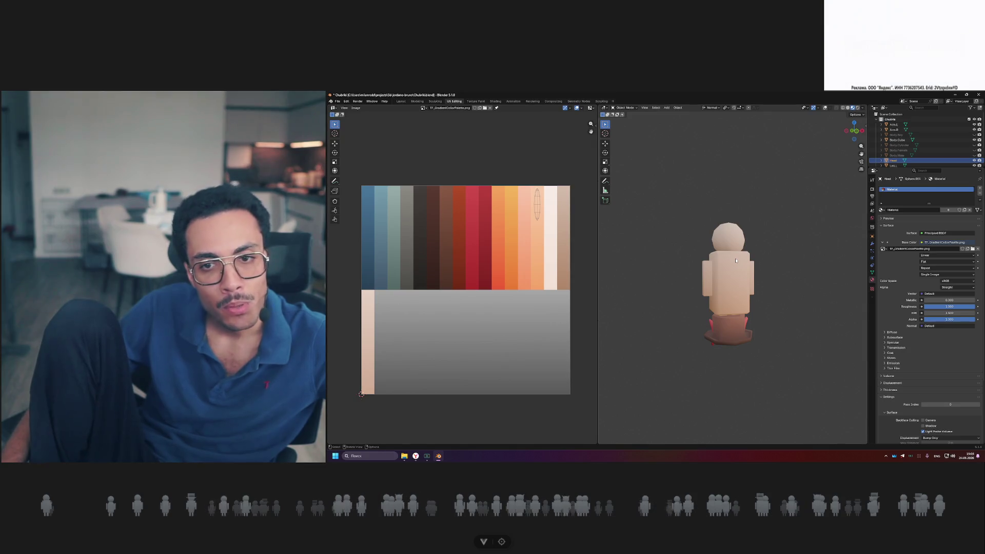
{"action": "left_click", "coordinate": [736, 282]}
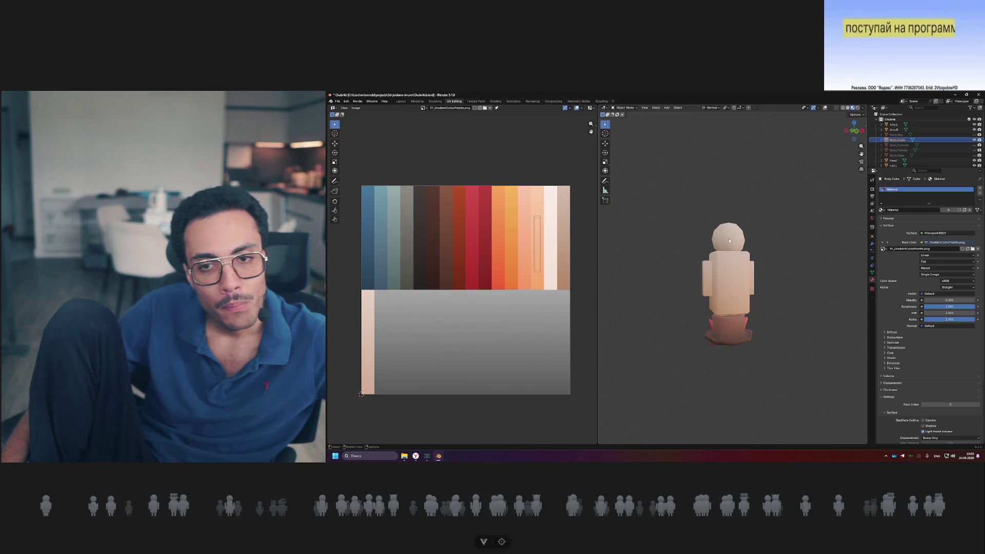
{"action": "left_click", "coordinate": [710, 271]}
{"action": "left_click", "coordinate": [729, 237]}
{"action": "mouse_move", "coordinate": [763, 245]}
{"action": "middle_mouse_down"}
{"action": "mouse_move", "coordinate": [799, 250]}
{"action": "mouse_move", "coordinate": [801, 233]}
{"action": "mouse_move", "coordinate": [814, 233]}
{"action": "mouse_move", "coordinate": [805, 238]}
{"action": "middle_mouse_up"}
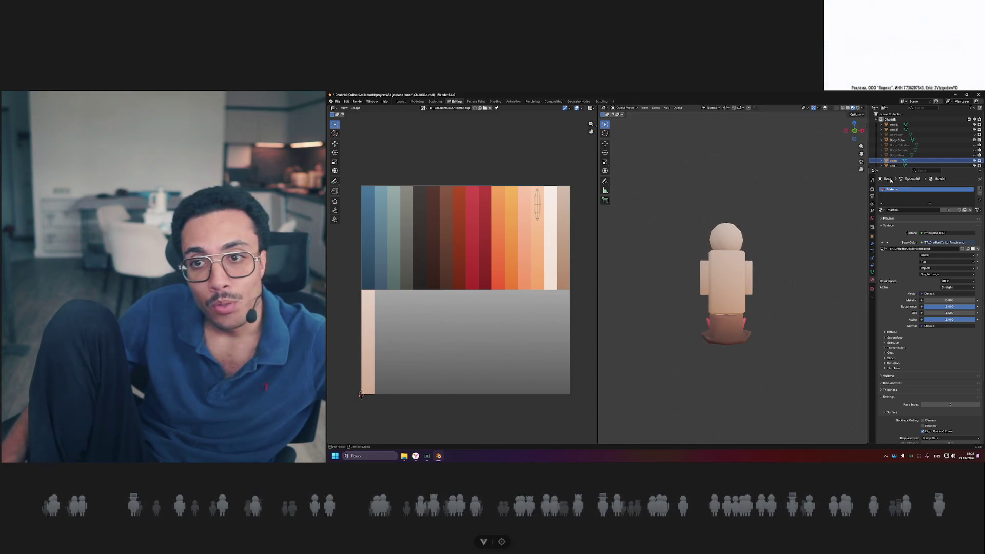
{"action": "scroll", "coordinate": [934, 154], "scroll_direction": "down", "scroll_amount": 2}
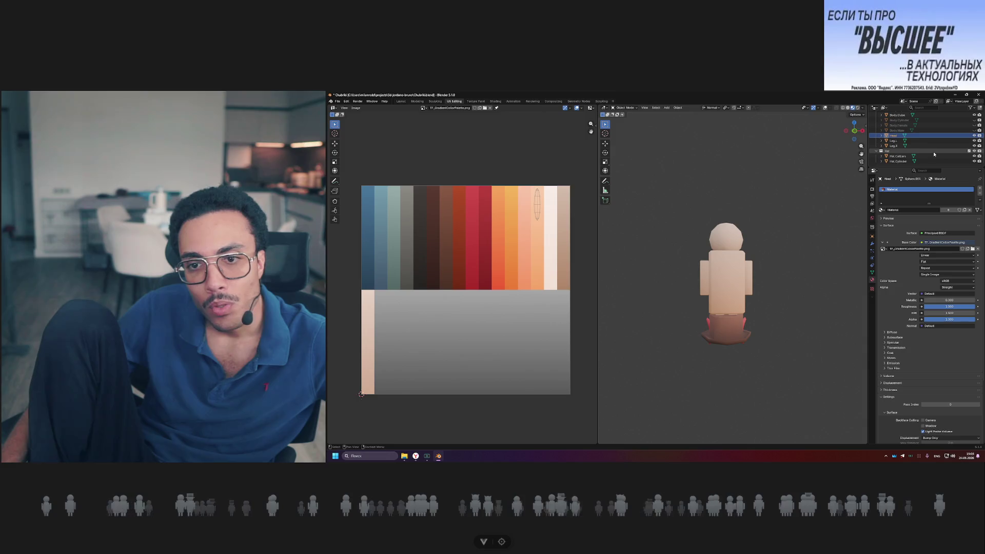
{"action": "scroll", "coordinate": [931, 152], "scroll_direction": "up", "scroll_amount": 2}
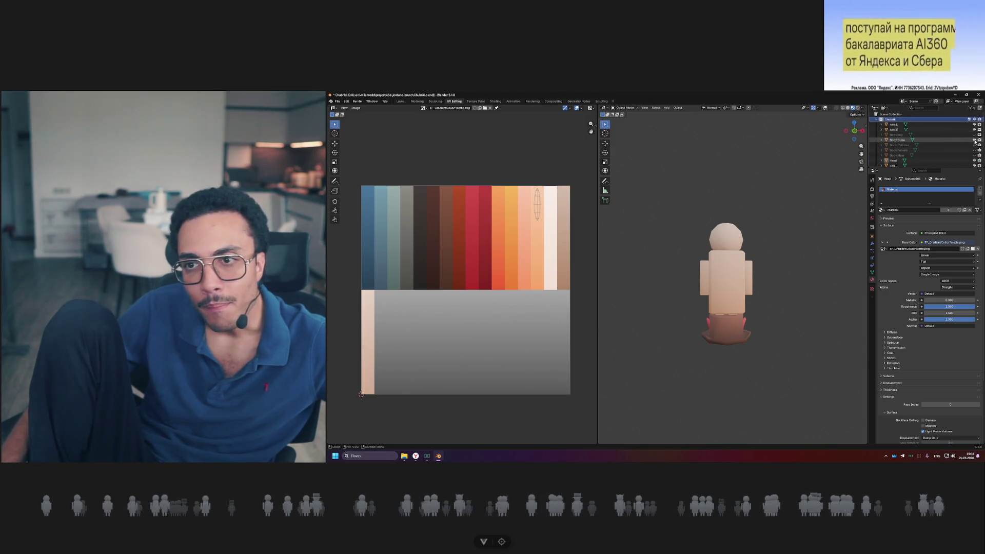
Step: Make Body.Boy, Body.Cube, Body.Cylinder and Body.Female all visible in the viewport
{"action": "left_click", "coordinate": [975, 140]}
{"action": "left_click", "coordinate": [976, 135]}
{"action": "left_click", "coordinate": [962, 135]}
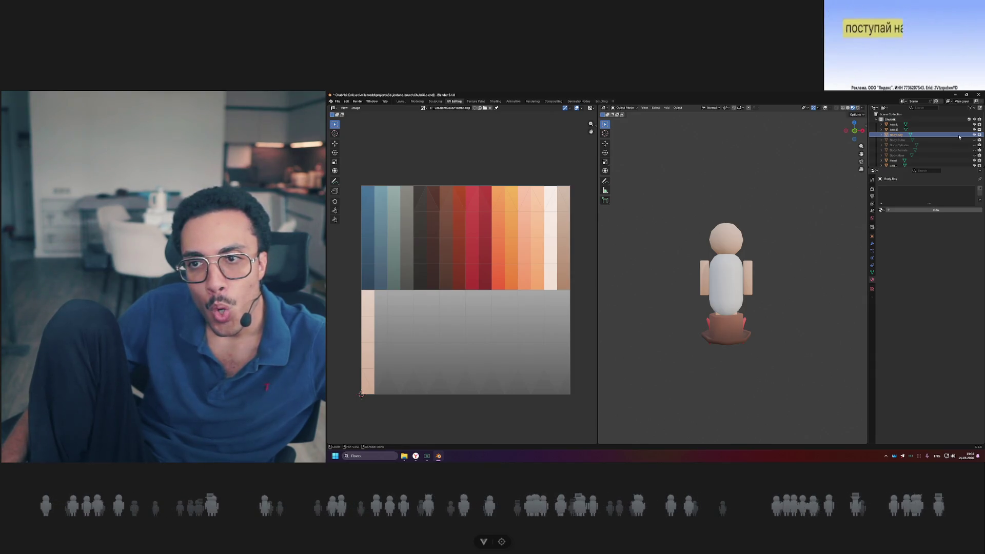
{"action": "left_click", "coordinate": [975, 140]}
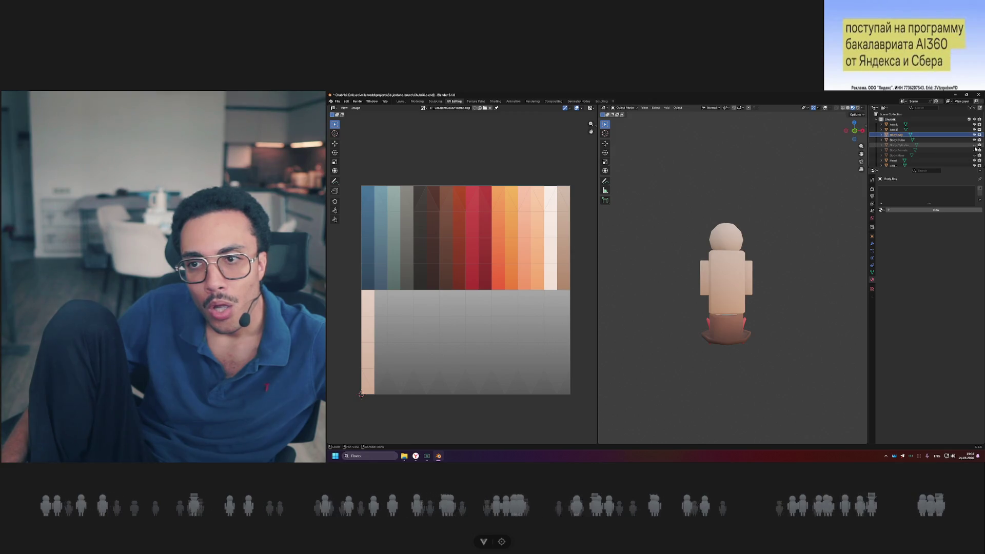
{"action": "left_click", "coordinate": [975, 145]}
{"action": "left_click", "coordinate": [975, 150]}
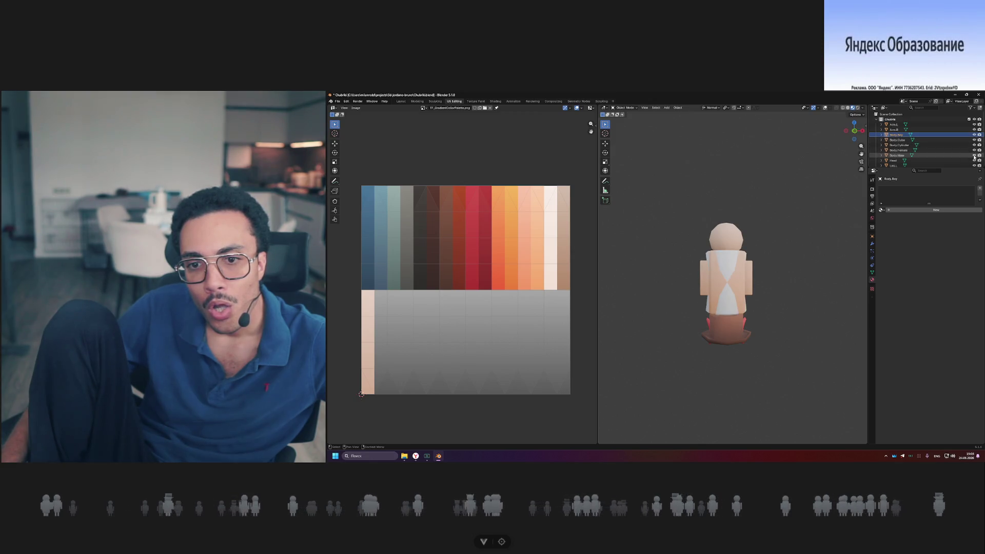
Step: Select all parts from Body.Boy to Leg.R and snap the view to a straight axis
{"action": "scroll", "coordinate": [965, 154], "scroll_direction": "down", "scroll_amount": 2}
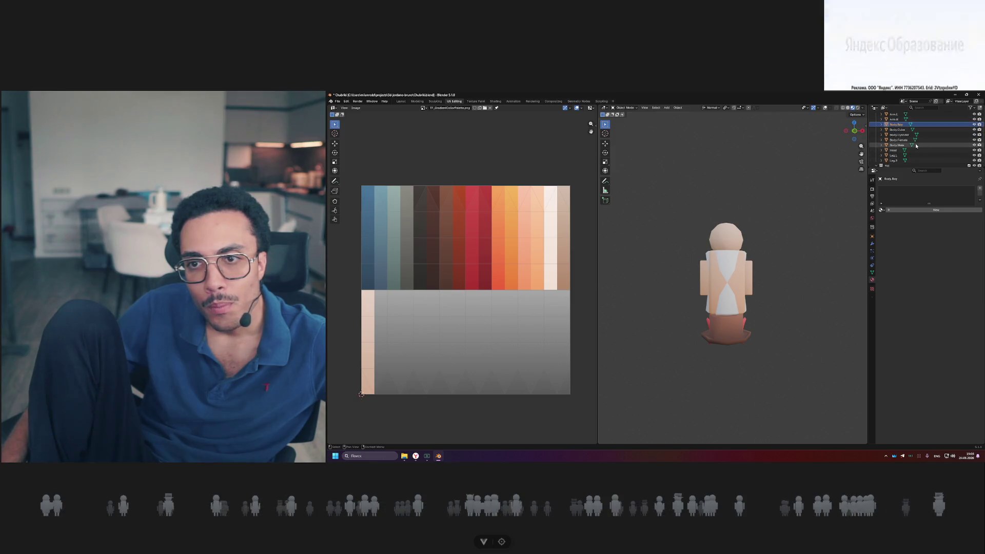
{"action": "left_click", "coordinate": [894, 114]}
{"action": "scroll", "coordinate": [899, 148], "scroll_direction": "down", "scroll_amount": 2}
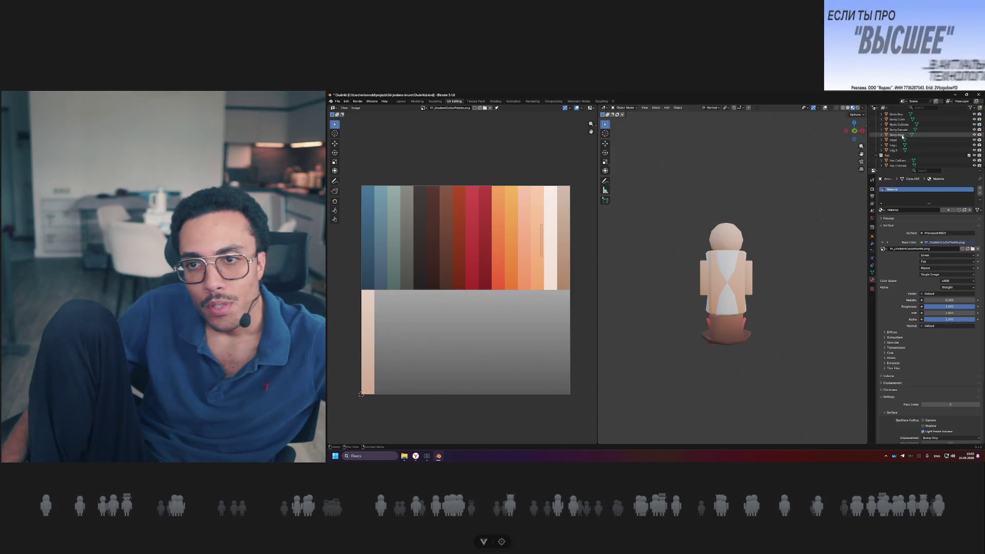
{"action": "left_click", "coordinate": [897, 151], "text": "shift"}
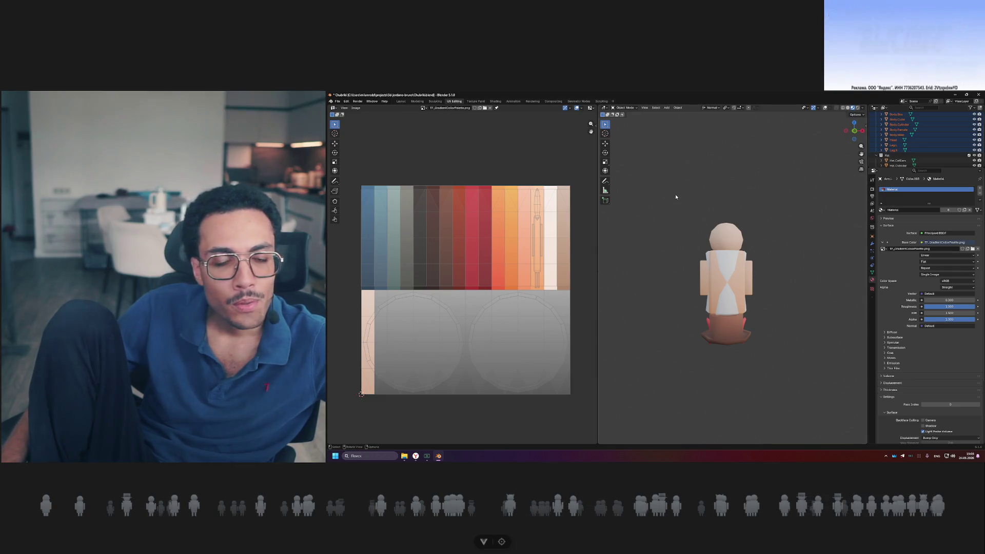
{"action": "left_click", "coordinate": [855, 132]}
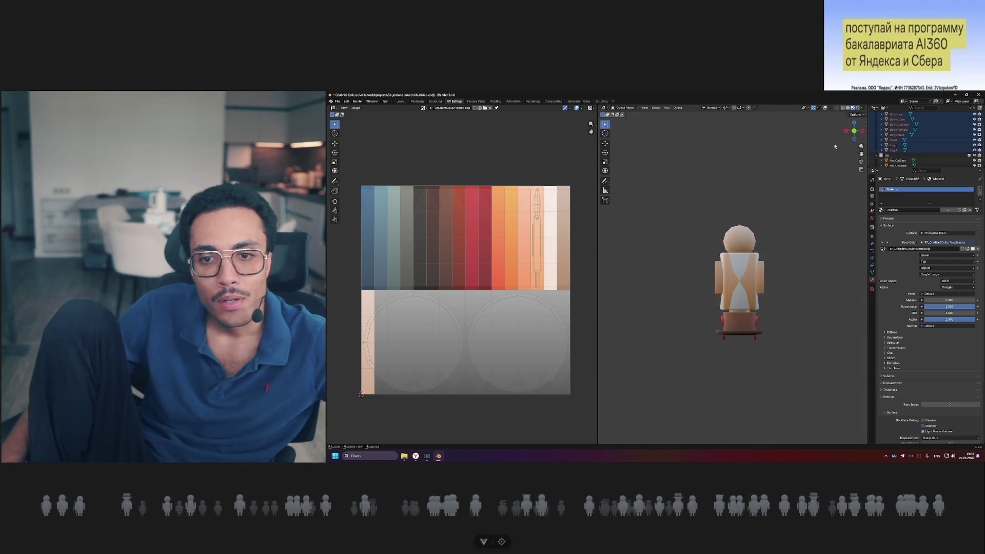
{"action": "left_click", "coordinate": [854, 132]}
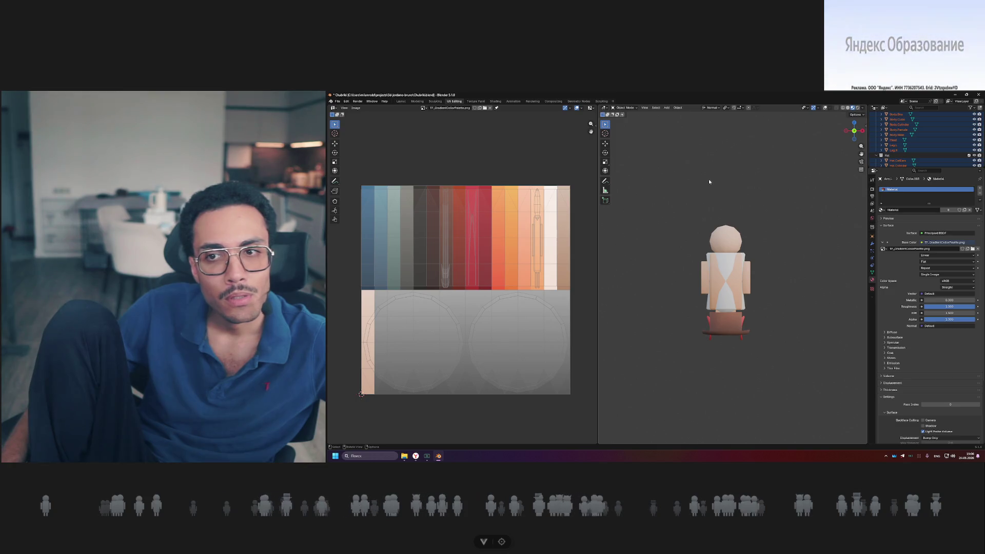
Step: Restore the Body.Boy to Leg.R selection after a Leg.R-only click
{"action": "scroll", "coordinate": [973, 157], "scroll_direction": "down", "scroll_amount": 1}
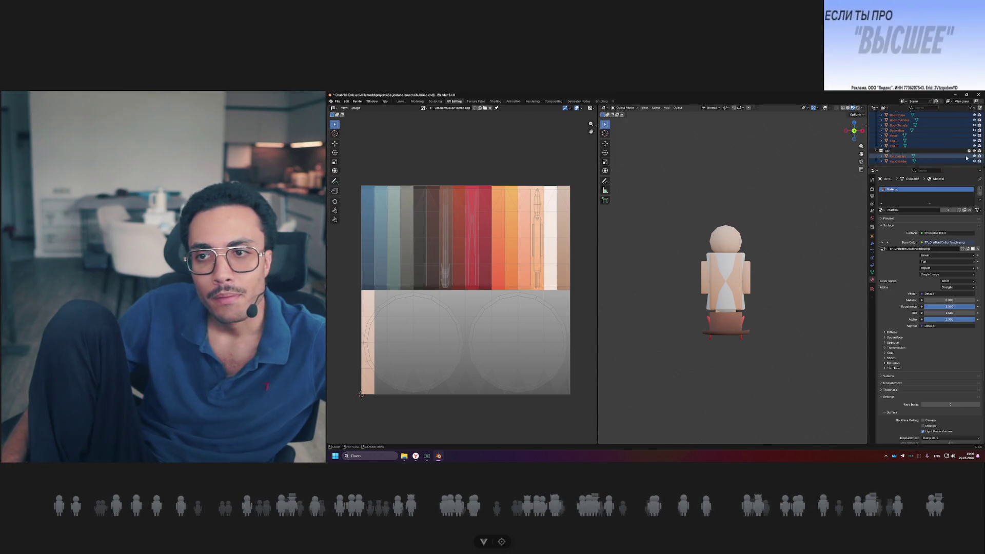
{"action": "scroll", "coordinate": [960, 157], "scroll_direction": "up", "scroll_amount": 1}
{"action": "left_click", "coordinate": [910, 150]}
{"action": "key", "text": "ctrl+z"}
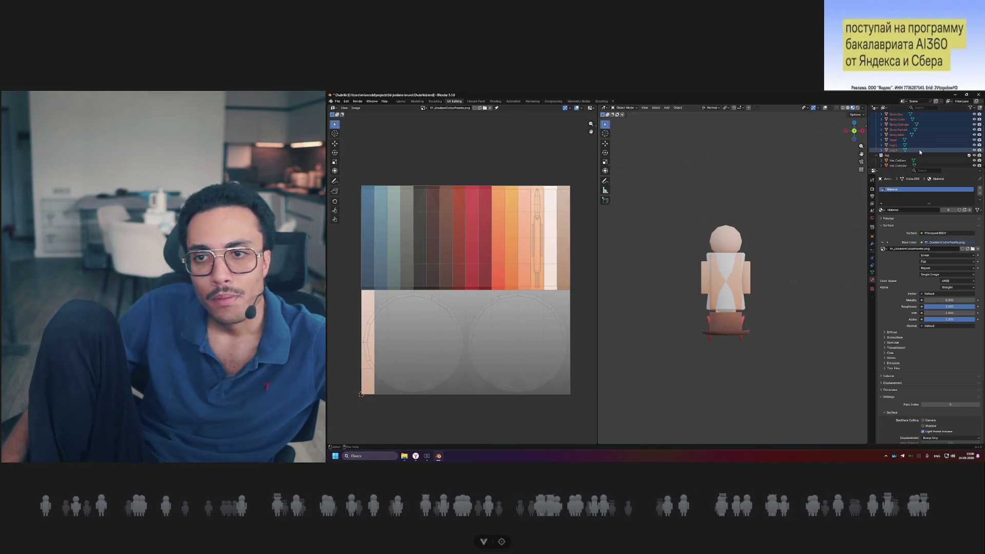
{"action": "scroll", "coordinate": [900, 156], "scroll_direction": "up", "scroll_amount": 2}
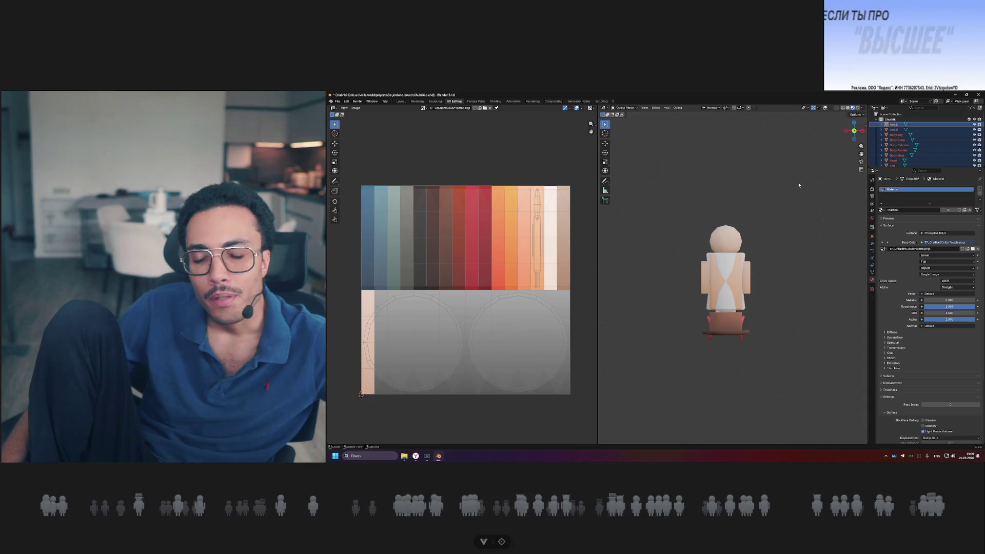
{"action": "scroll", "coordinate": [799, 185], "scroll_direction": "down", "scroll_amount": 1}
Step: In Edit Mode, project all the selected parts' UVs from the current view
{"action": "key", "text": "Tab"}
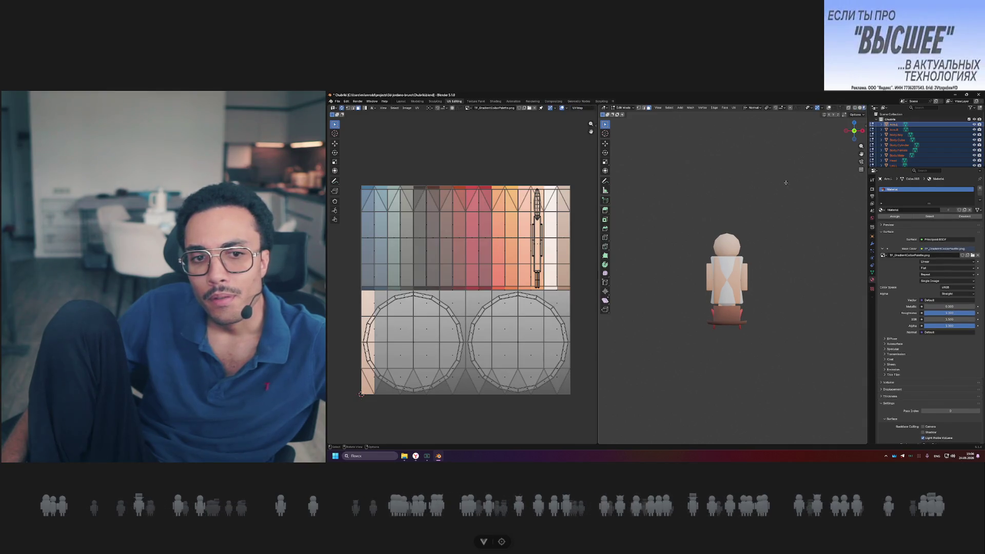
{"action": "left_click", "coordinate": [733, 108]}
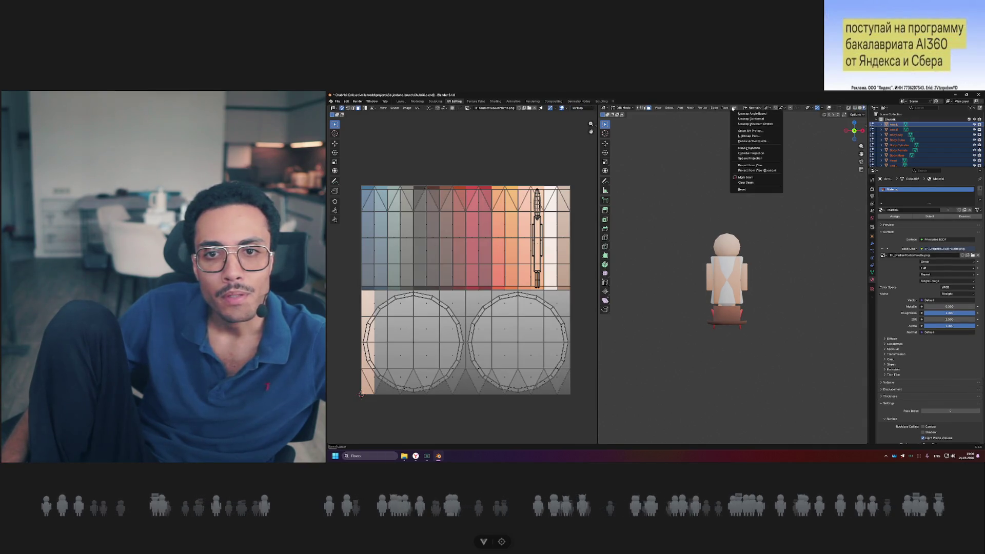
{"action": "left_click", "coordinate": [753, 165]}
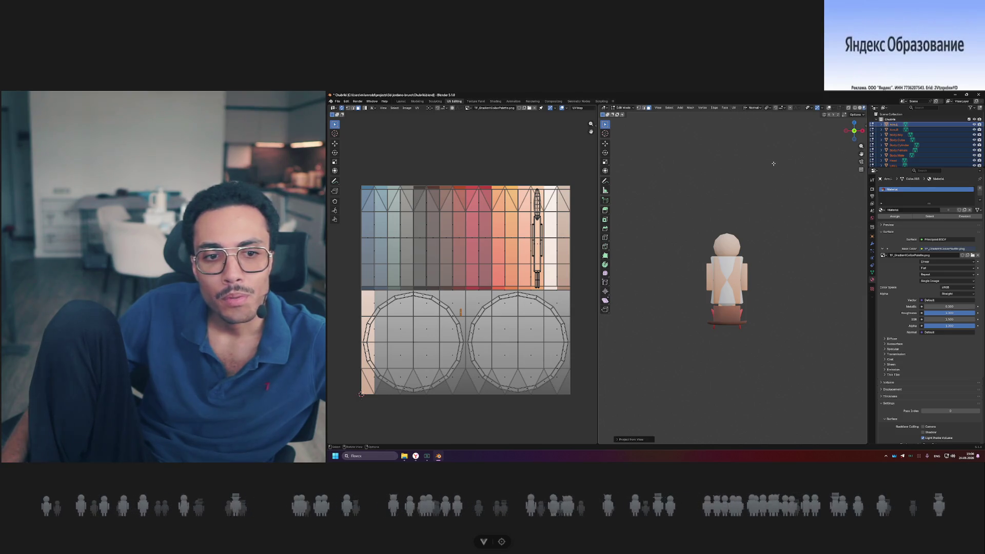
{"action": "key", "text": "a"}
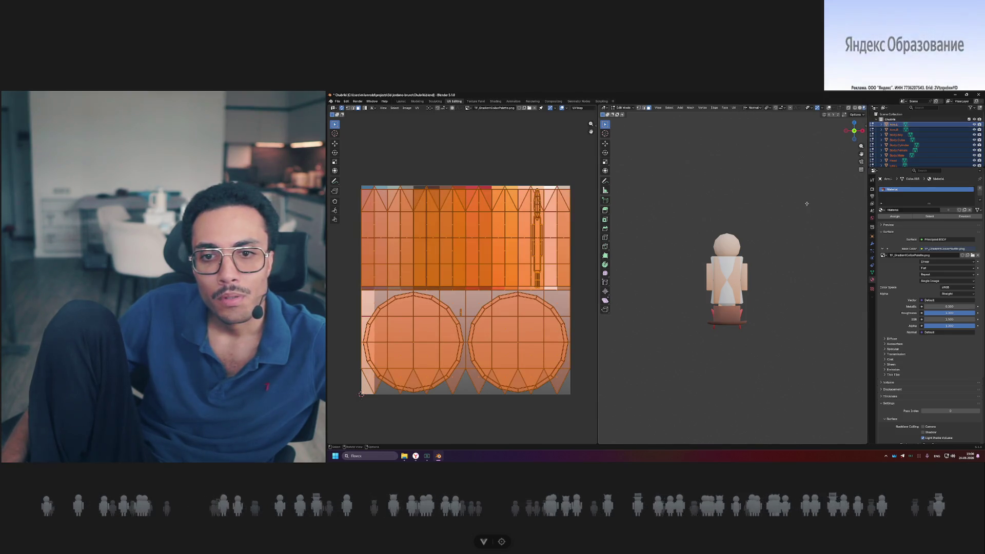
{"action": "left_click", "coordinate": [733, 109]}
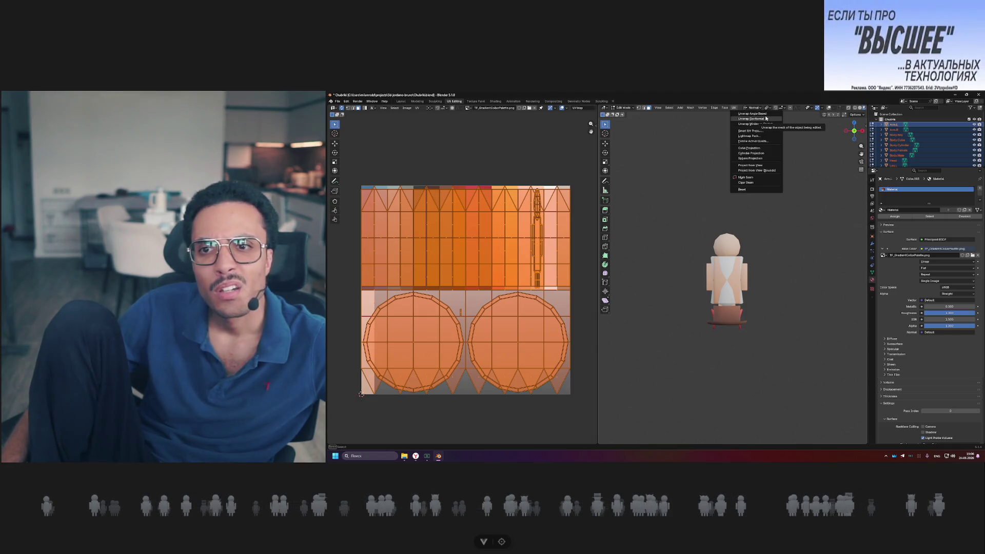
{"action": "left_click", "coordinate": [774, 166]}
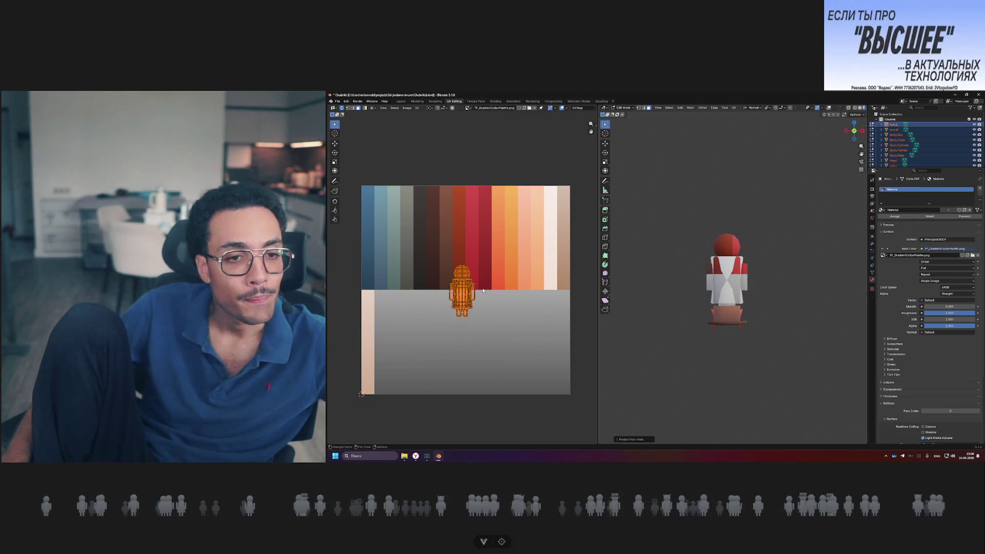
Step: Move the UV islands onto the light peach stripe and stretch them vertically along Y
{"action": "key", "text": "g"}
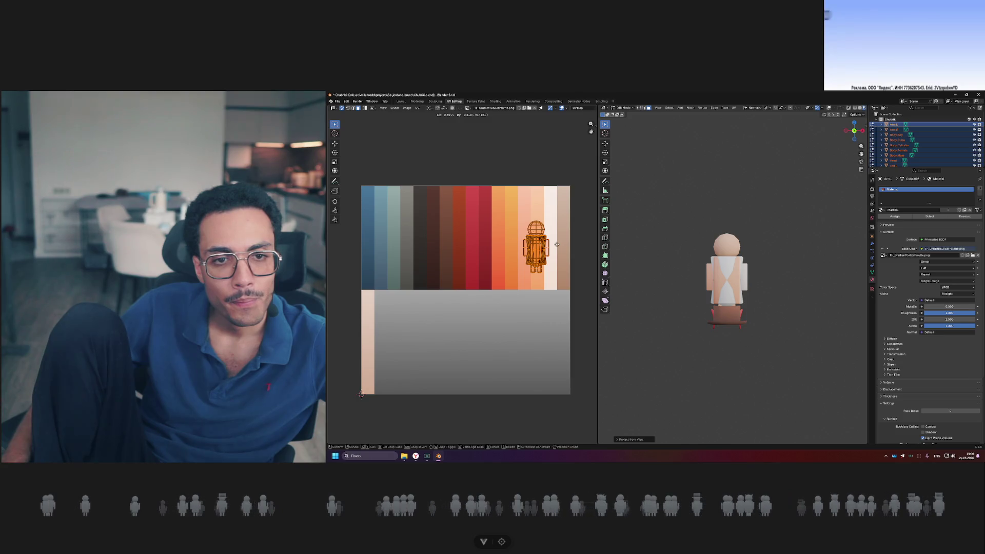
{"action": "left_click", "coordinate": [556, 245]}
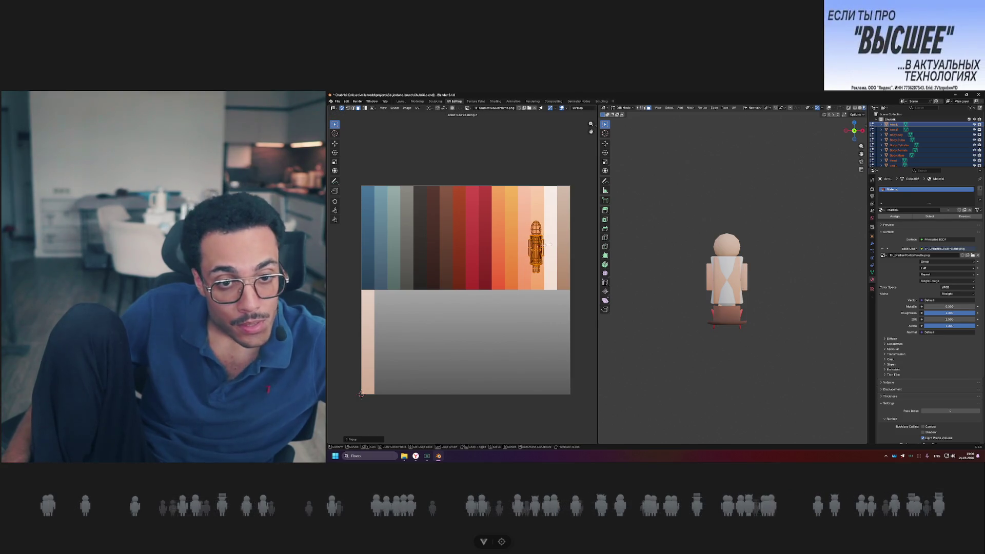
{"action": "left_click", "coordinate": [544, 246]}
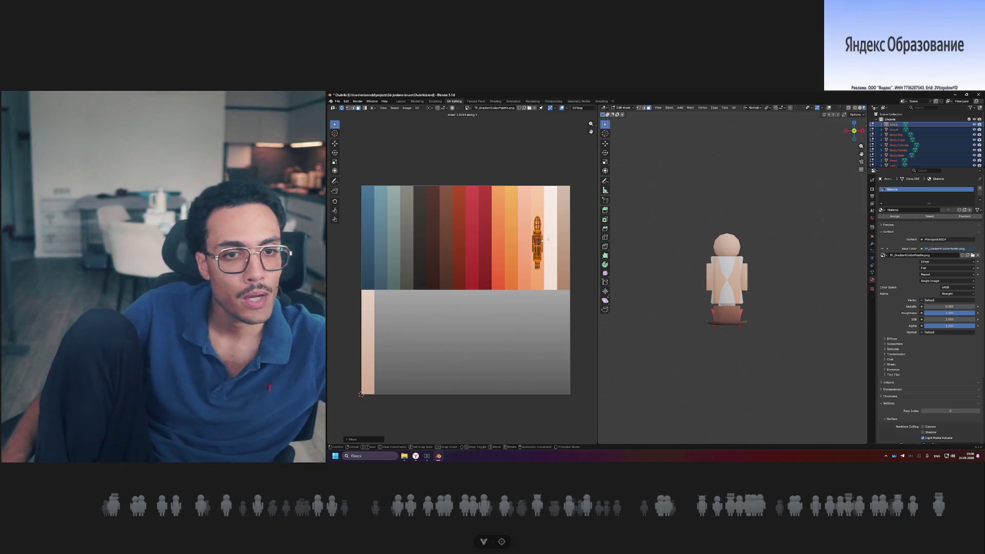
{"action": "key", "text": "s"}
{"action": "key", "text": "y"}
{"action": "left_click", "coordinate": [554, 236]}
{"action": "key", "text": "g"}
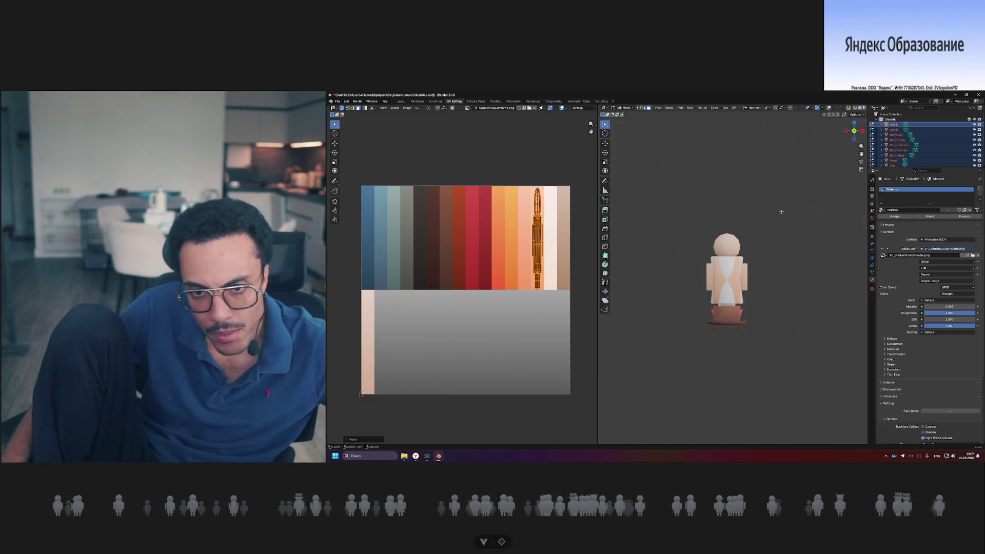
Step: Assign the existing palette material 'Material' to Body.Boy
{"action": "left_click", "coordinate": [946, 140]}
{"action": "left_click", "coordinate": [946, 135]}
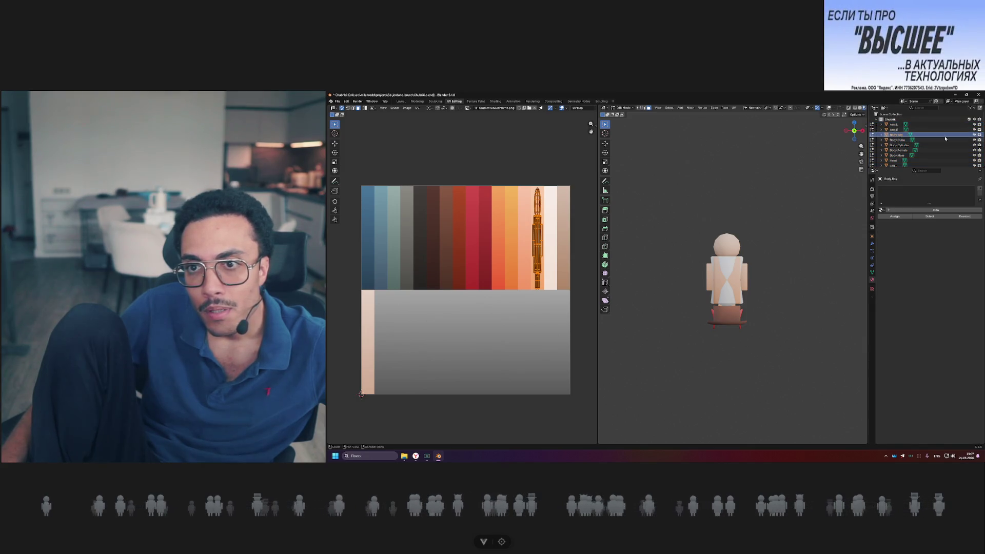
{"action": "left_click", "coordinate": [882, 210]}
{"action": "left_click", "coordinate": [891, 217]}
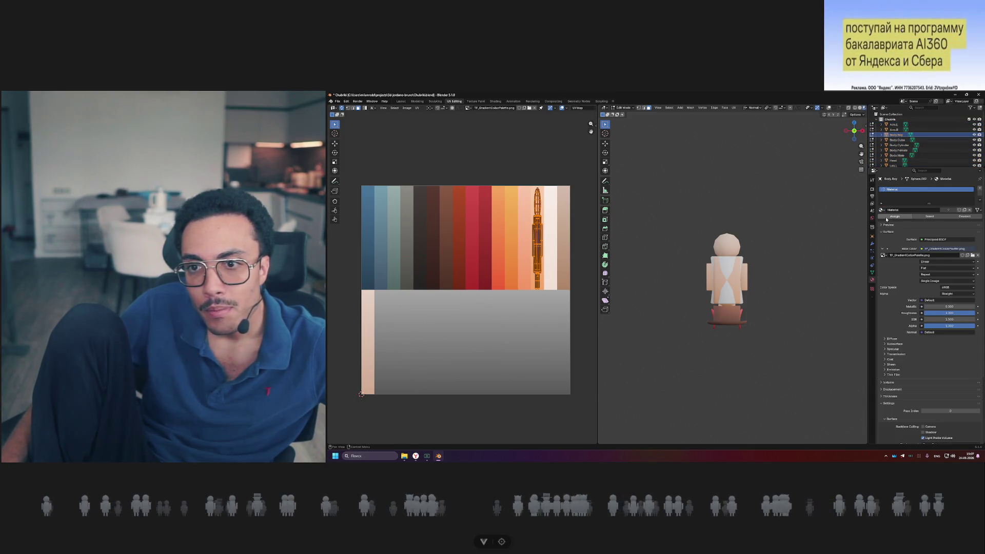
Step: Check the other body variants' materials and give Body.Male the shared 'Material'
{"action": "left_click", "coordinate": [897, 140]}
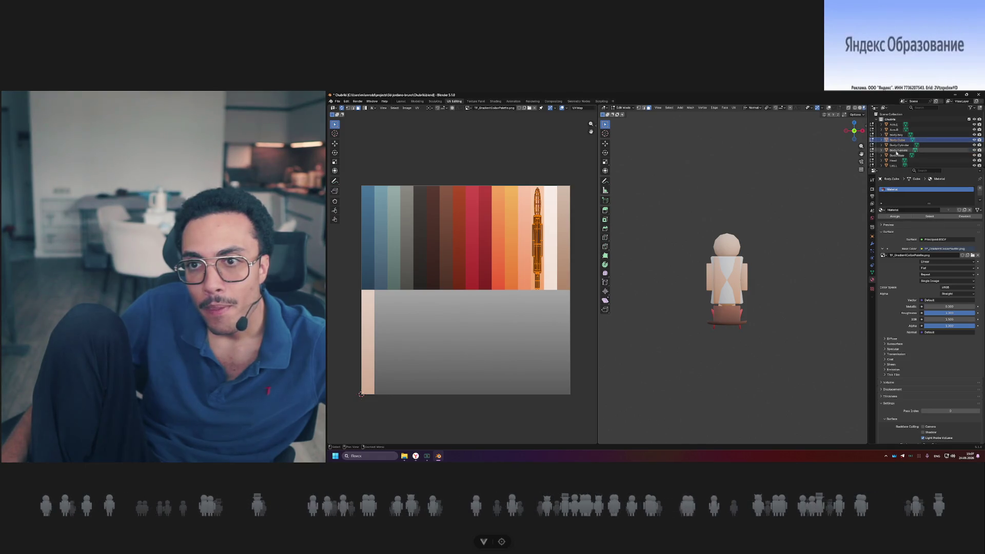
{"action": "left_click", "coordinate": [898, 146]}
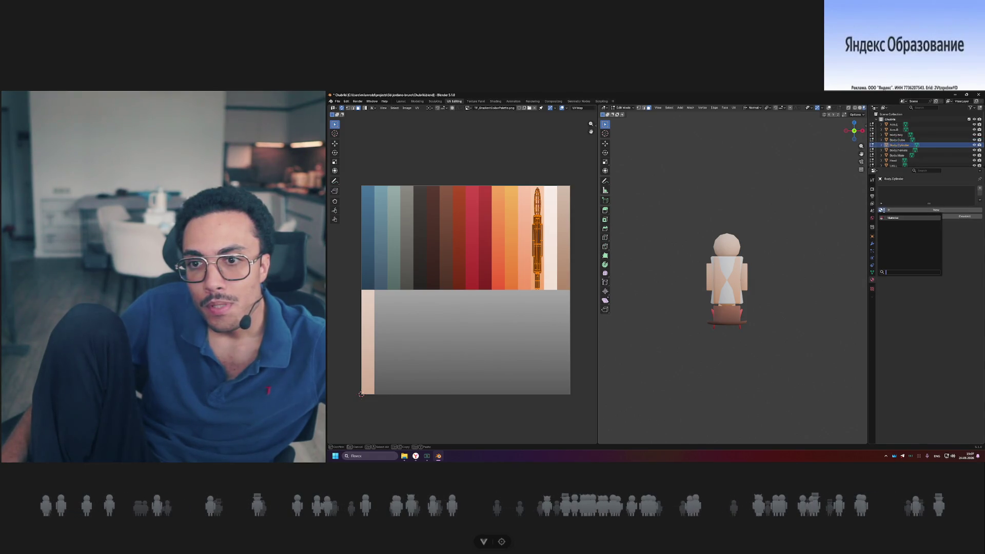
{"action": "key", "text": "Down"}
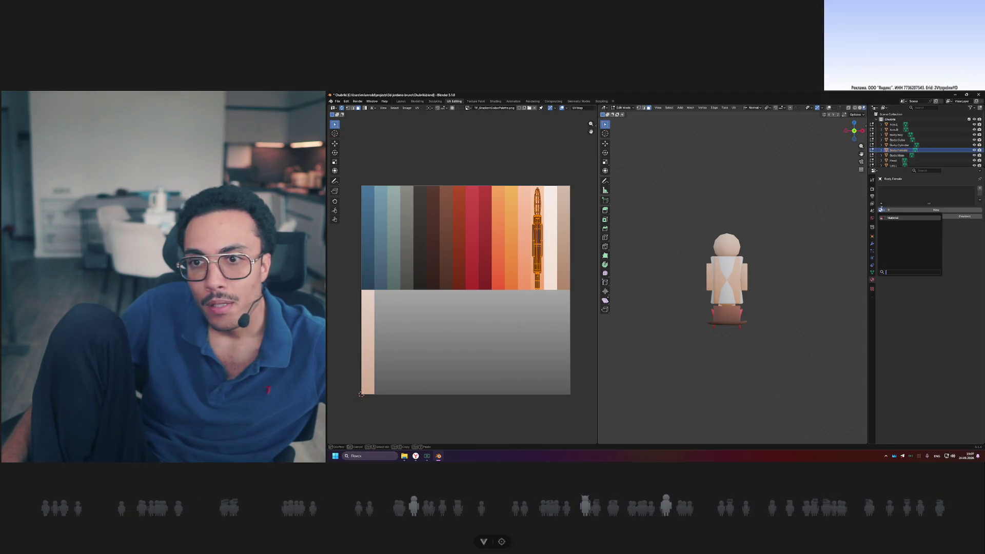
{"action": "left_click", "coordinate": [896, 156]}
{"action": "left_click", "coordinate": [883, 211]}
{"action": "left_click", "coordinate": [895, 218]}
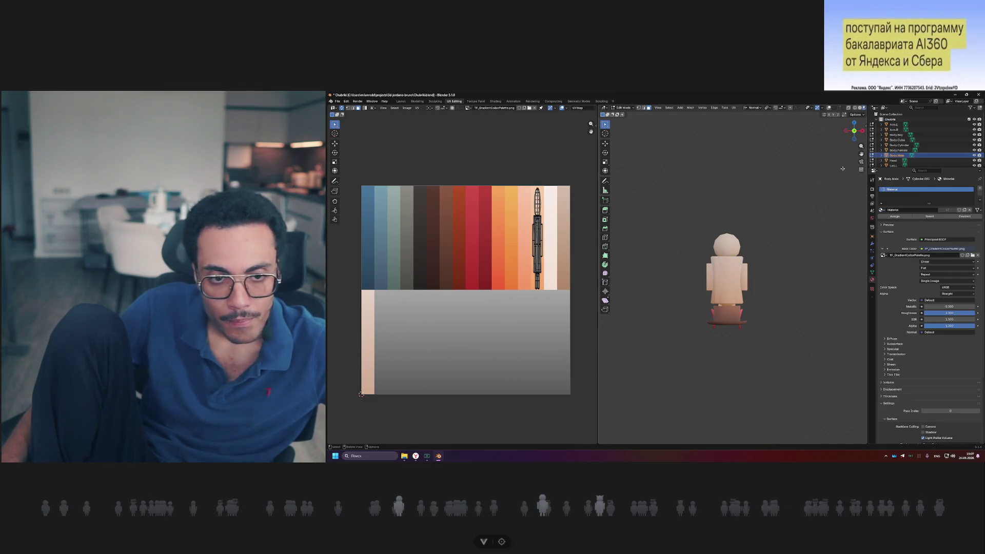
Step: Save the project and return to Object Mode
{"action": "key", "text": "ctrl+s"}
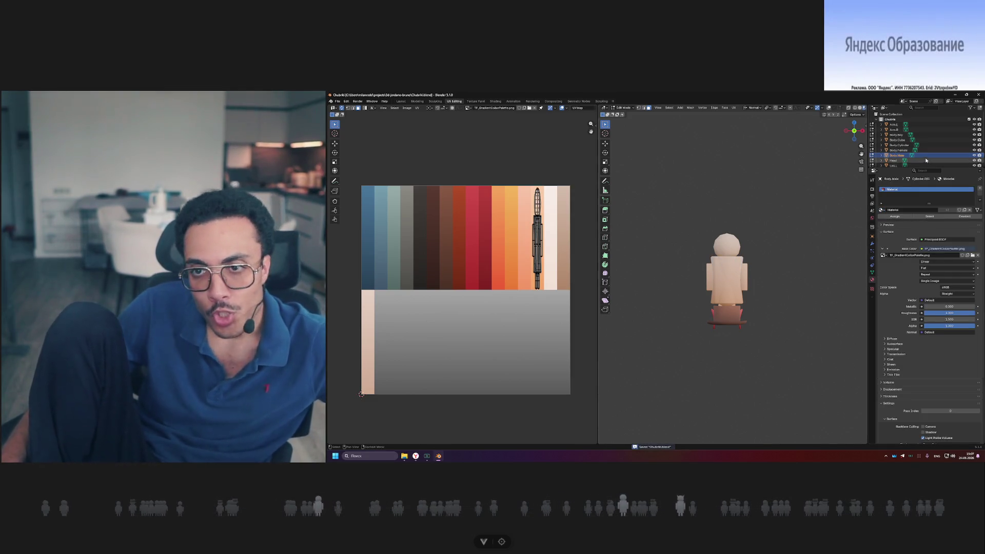
{"action": "scroll", "coordinate": [924, 141], "scroll_direction": "down", "scroll_amount": 2}
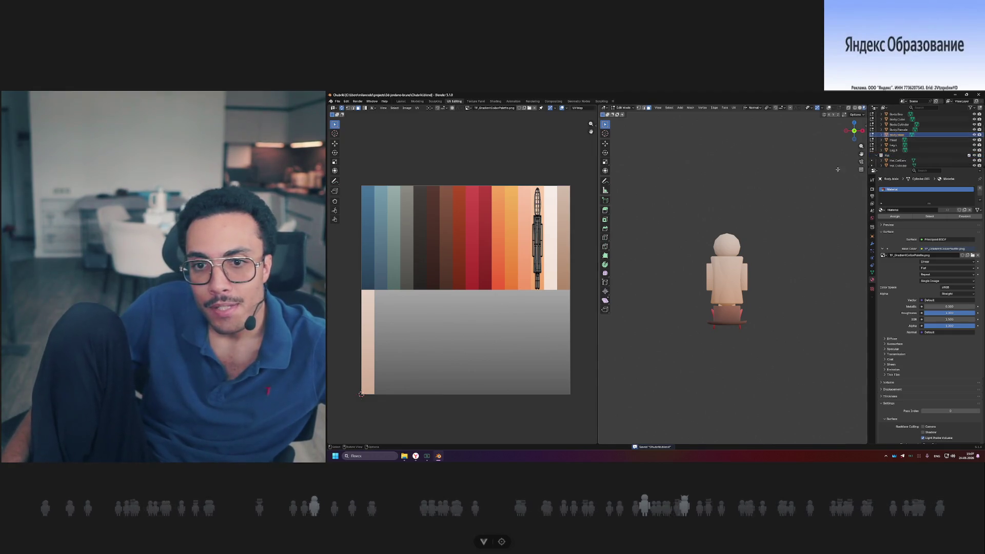
{"action": "key", "text": "Tab"}
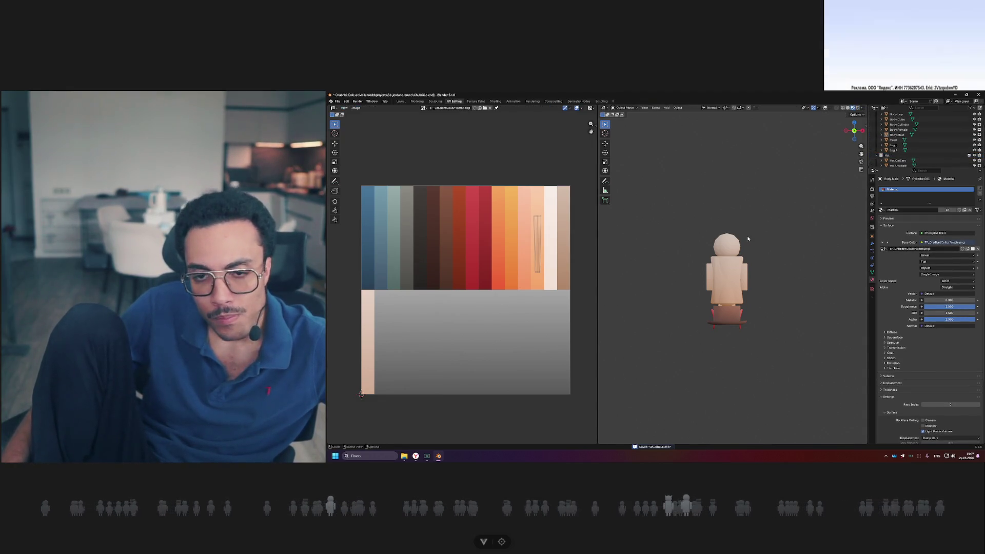
Step: Hide Body.Cube, Body.Cylinder, Body.Female and Body.Male, leaving only Body.Boy visible
{"action": "scroll", "coordinate": [759, 280], "scroll_direction": "up", "scroll_amount": 5}
{"action": "scroll", "coordinate": [761, 279], "scroll_direction": "up", "scroll_amount": 2}
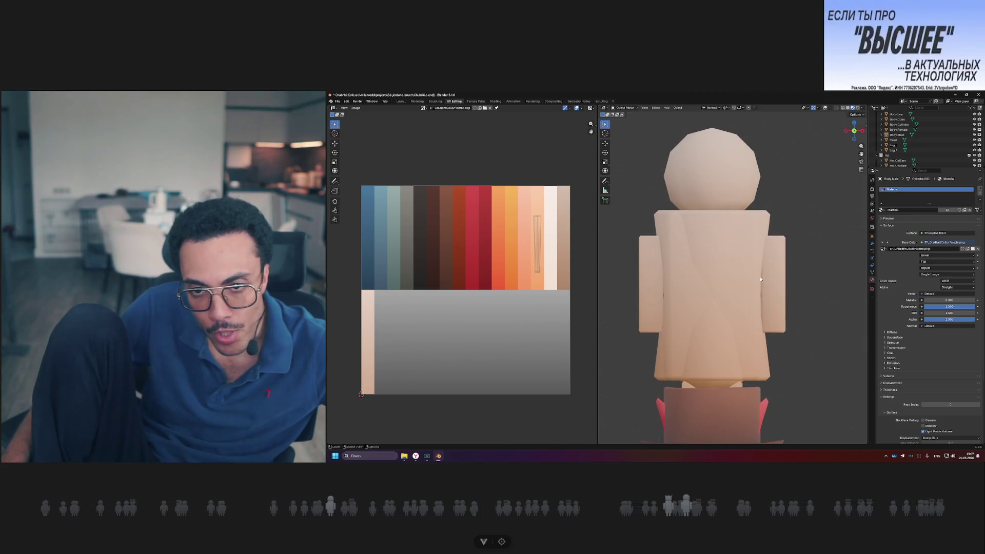
{"action": "scroll", "coordinate": [823, 236], "scroll_direction": "up", "scroll_amount": 2}
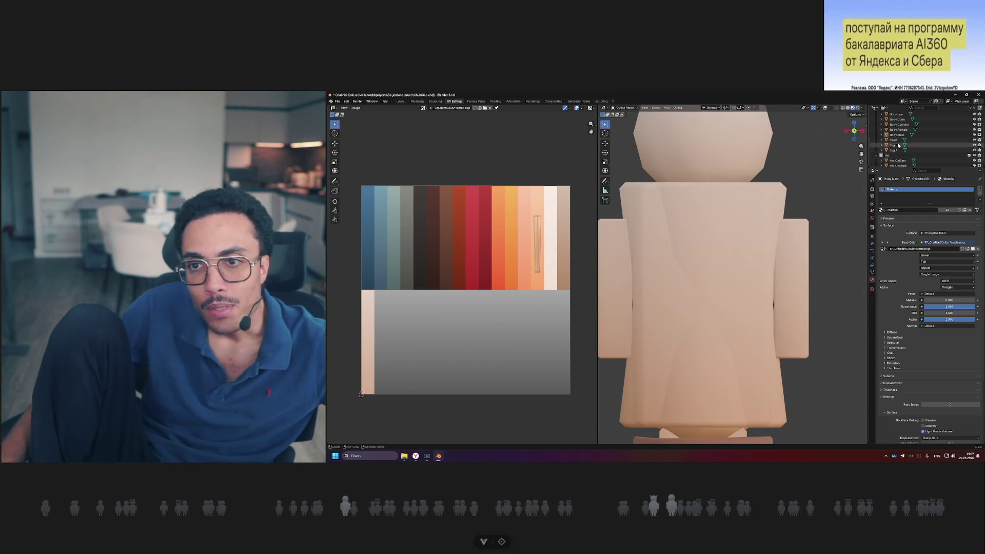
{"action": "left_click", "coordinate": [975, 135]}
{"action": "left_click", "coordinate": [975, 139]}
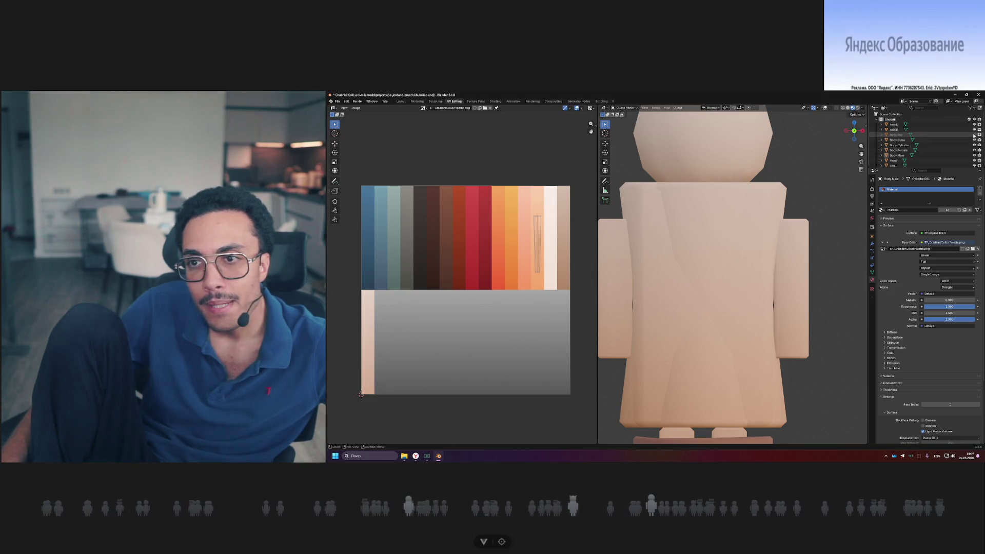
{"action": "left_click", "coordinate": [975, 145]}
{"action": "left_click", "coordinate": [976, 150]}
{"action": "left_click", "coordinate": [975, 155]}
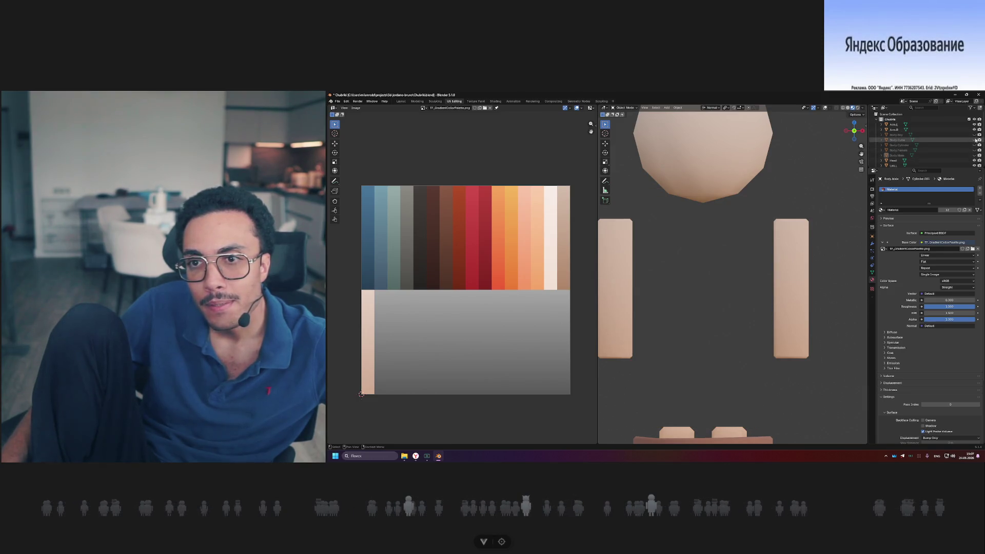
{"action": "left_click", "coordinate": [975, 134]}
{"action": "scroll", "coordinate": [798, 192], "scroll_direction": "down", "scroll_amount": 3}
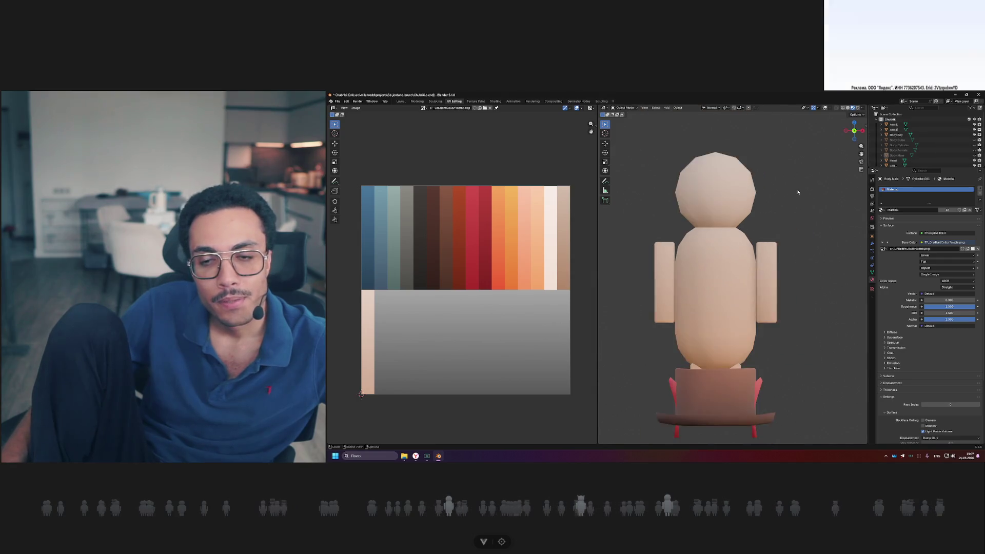
{"action": "scroll", "coordinate": [797, 190], "scroll_direction": "down", "scroll_amount": 2}
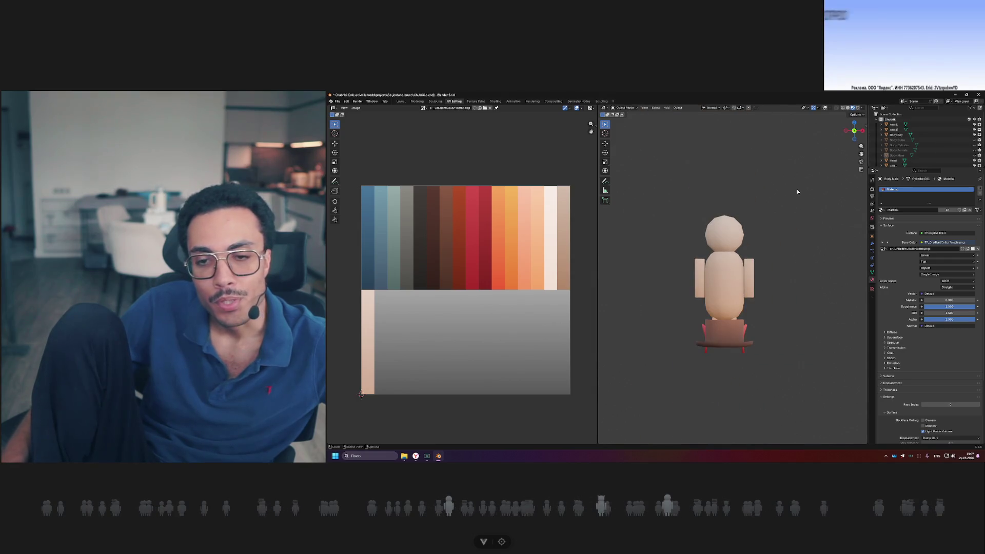
{"action": "left_click", "coordinate": [975, 135]}
{"action": "left_click", "coordinate": [975, 135]}
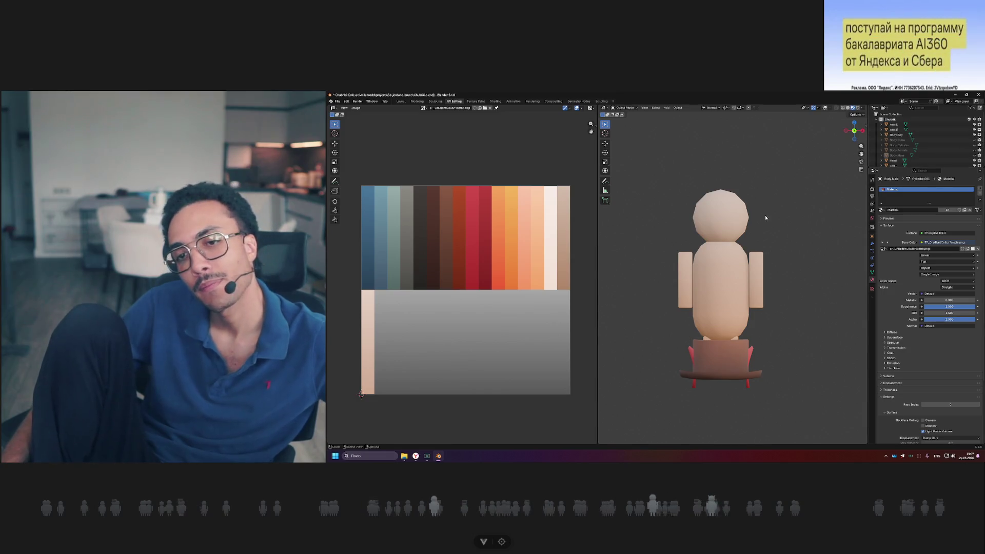
{"action": "scroll", "coordinate": [770, 214], "scroll_direction": "down", "scroll_amount": 5}
{"action": "scroll", "coordinate": [764, 217], "scroll_direction": "up", "scroll_amount": 3}
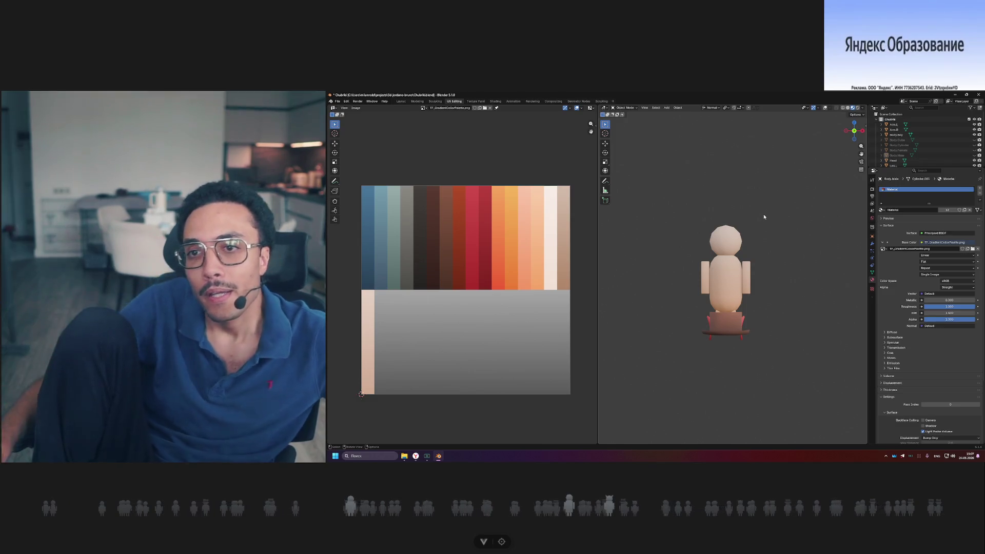
Step: Rename Body.Boy to Body.Capsule in the Outliner
{"action": "double_click", "coordinate": [919, 134]}
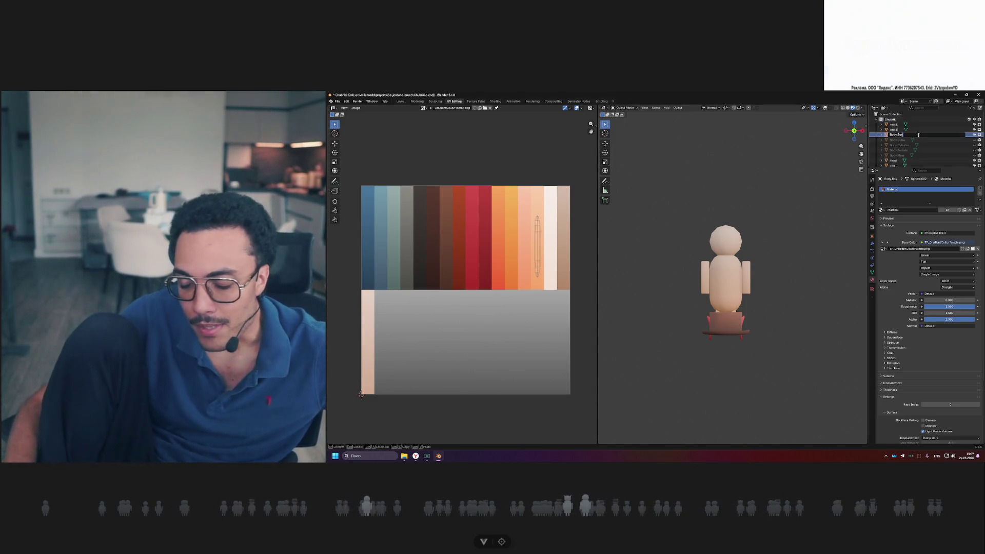
{"action": "key", "text": "BackSpace"}
{"action": "key", "text": "BackSpace"}
{"action": "type", "text": "Co"}
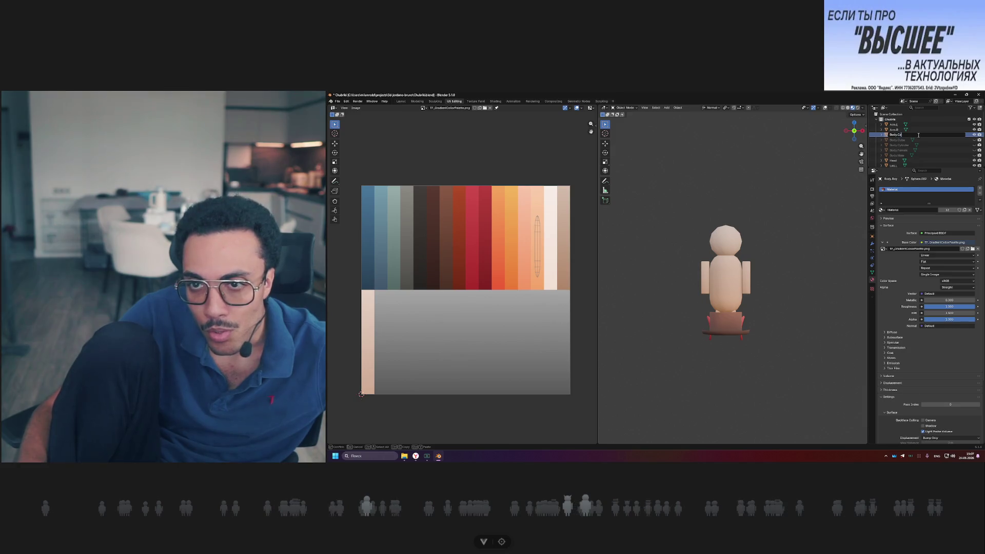
{"action": "type", "text": "ule"}
{"action": "key", "text": "Return"}
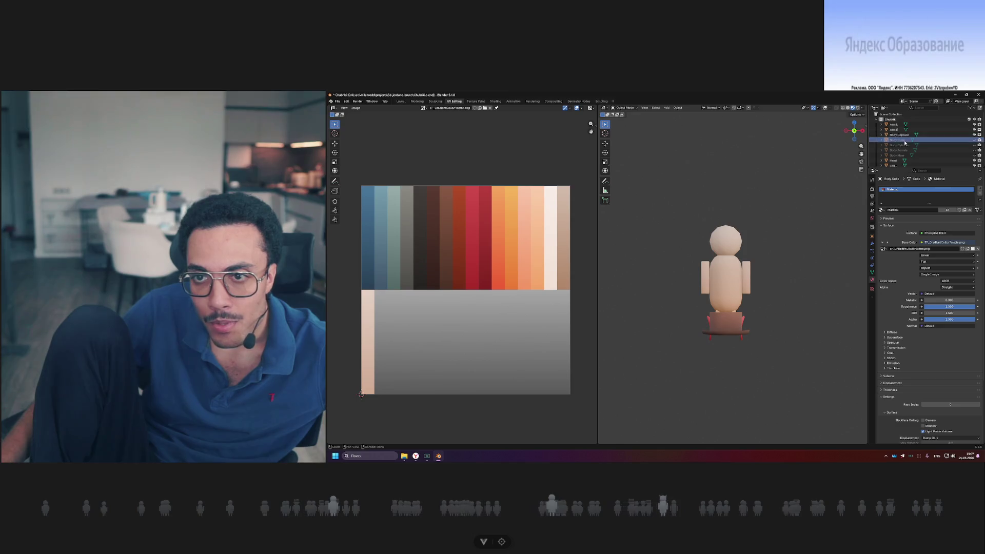
Step: Compare body shapes by toggling visibility, ending with only Body.Female shown
{"action": "left_click", "coordinate": [975, 137]}
{"action": "left_click", "coordinate": [975, 137]}
{"action": "left_click", "coordinate": [974, 145]}
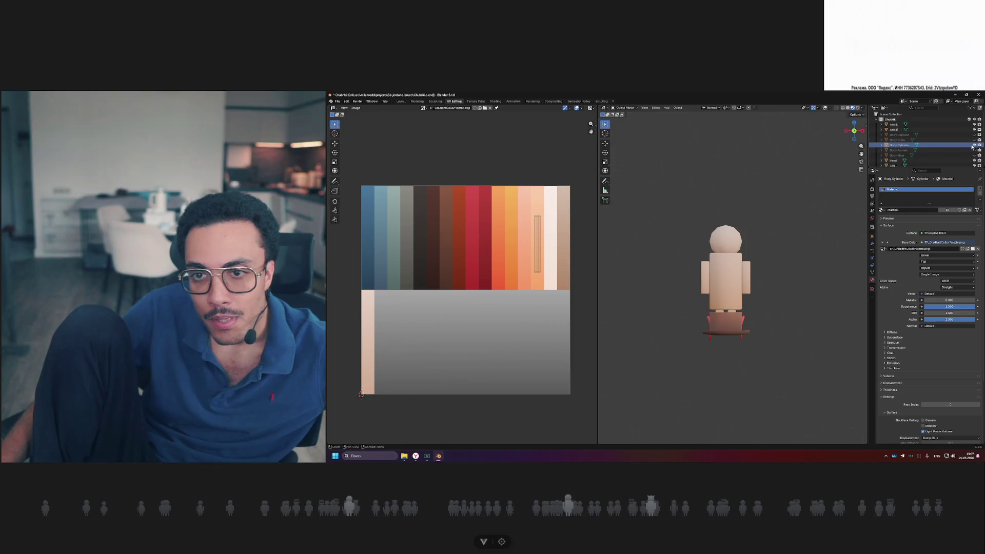
{"action": "key", "text": "F2"}
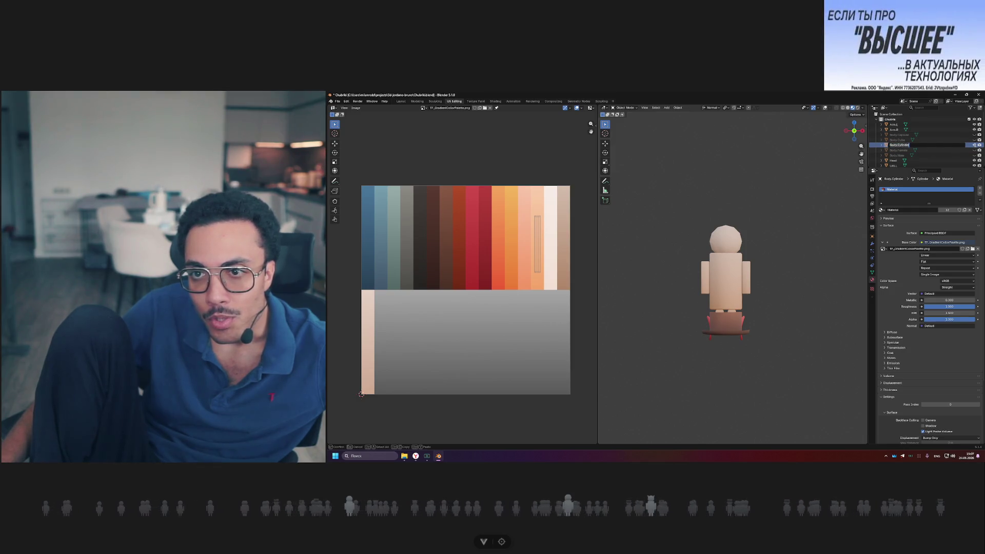
{"action": "left_click", "coordinate": [941, 150]}
{"action": "left_click", "coordinate": [974, 145]}
{"action": "left_click", "coordinate": [975, 150]}
Step: Rename Body.Female to Body.ConeUp
{"action": "double_click", "coordinate": [911, 149]}
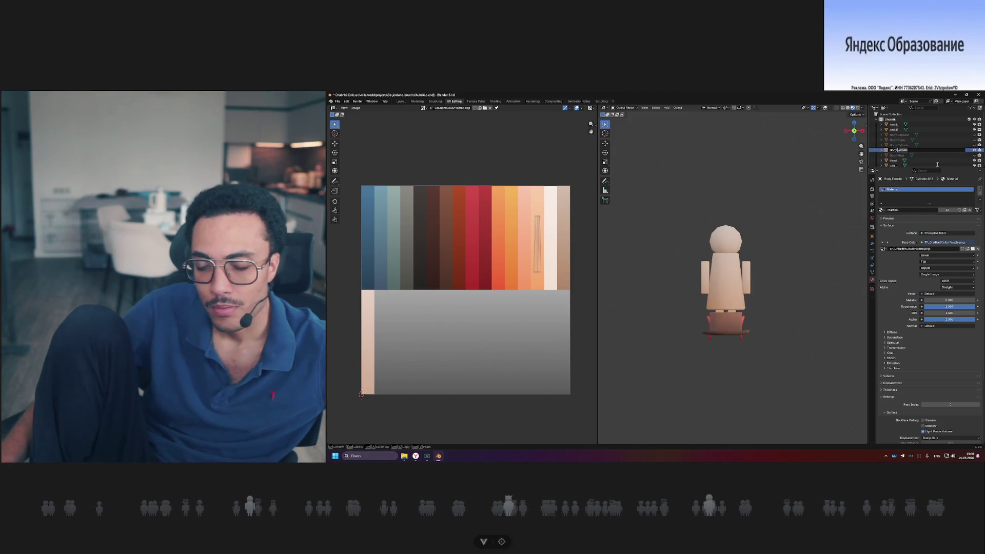
{"action": "left_click", "coordinate": [782, 183]}
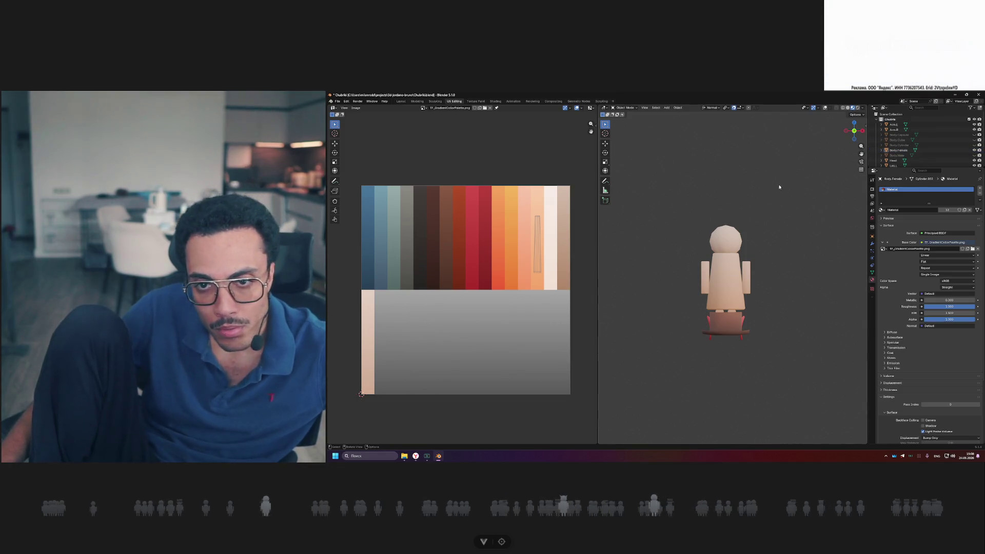
{"action": "key", "text": "shift+a"}
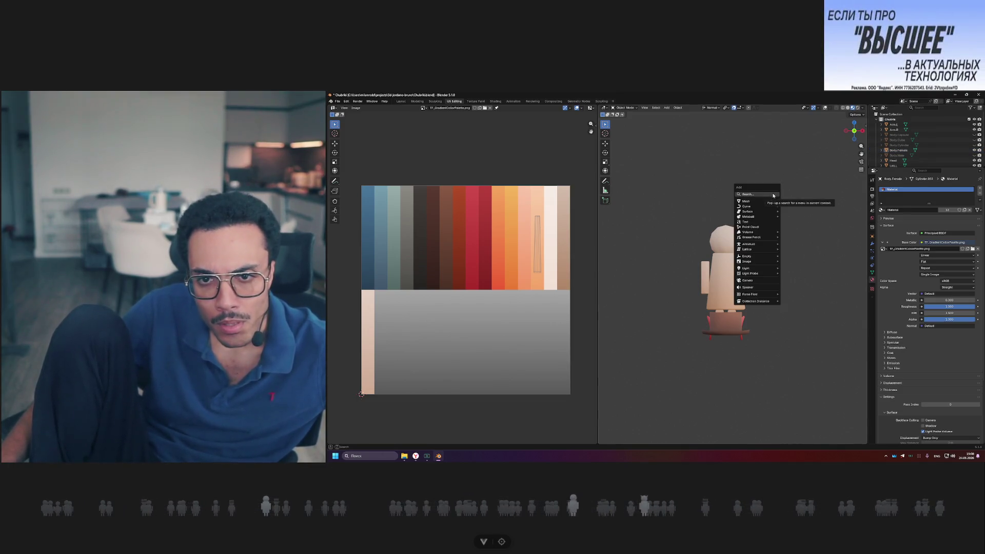
{"action": "key", "text": "Escape"}
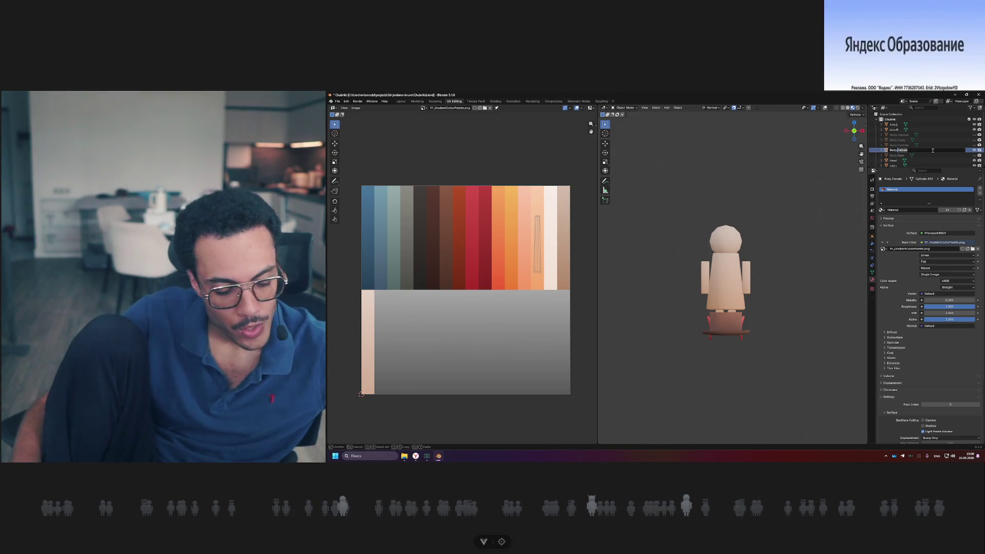
{"action": "key", "text": "BackSpace"}
{"action": "type", "text": "eUp"}
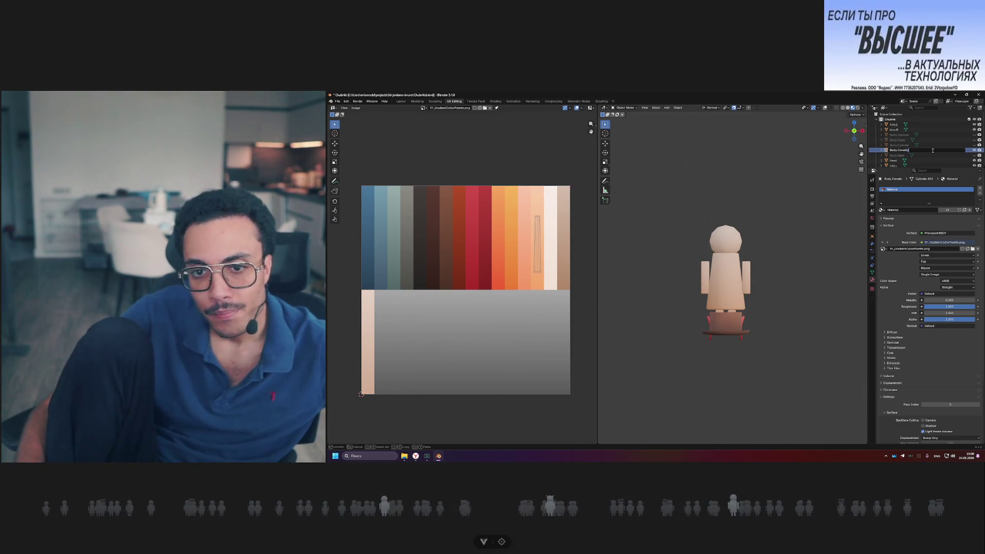
{"action": "key", "text": "Return"}
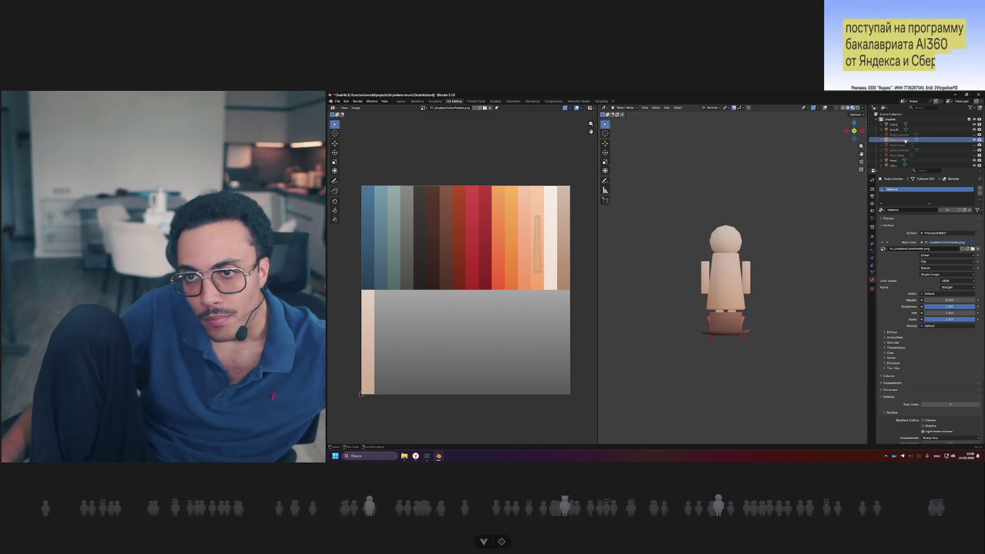
Step: Rename Body.Male to Body.ConeDown and show Body.ConeUp again
{"action": "left_click", "coordinate": [943, 155]}
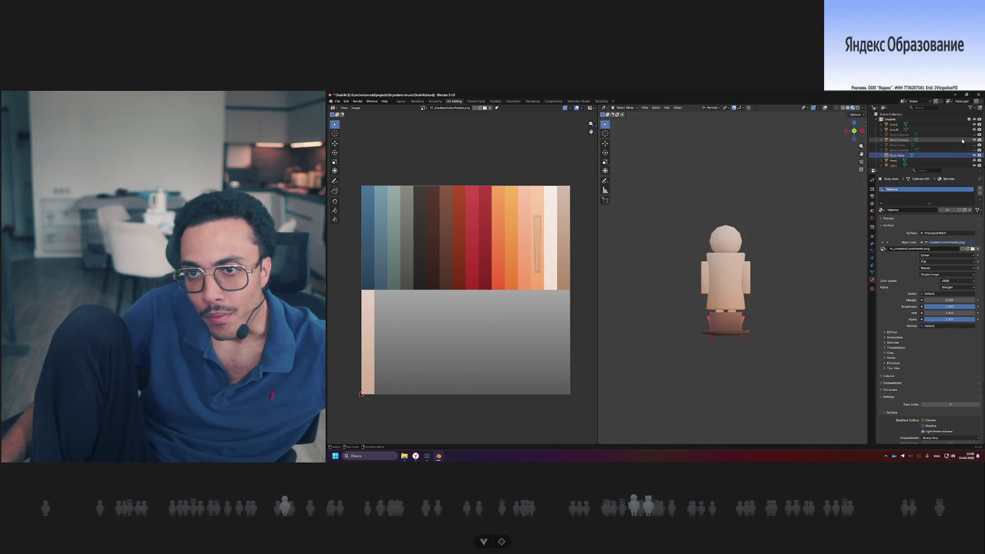
{"action": "double_click", "coordinate": [903, 155]}
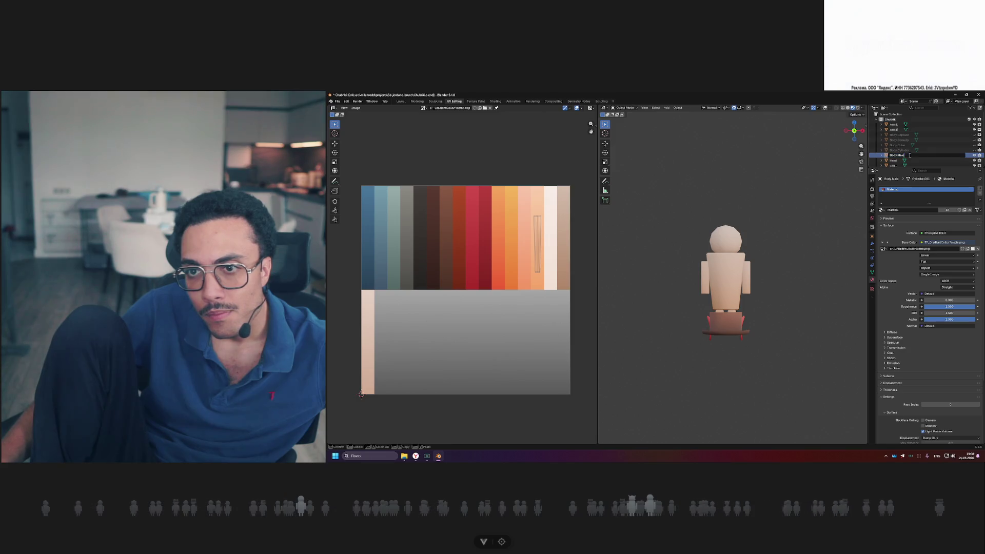
{"action": "type", "text": "Body.ConeD"}
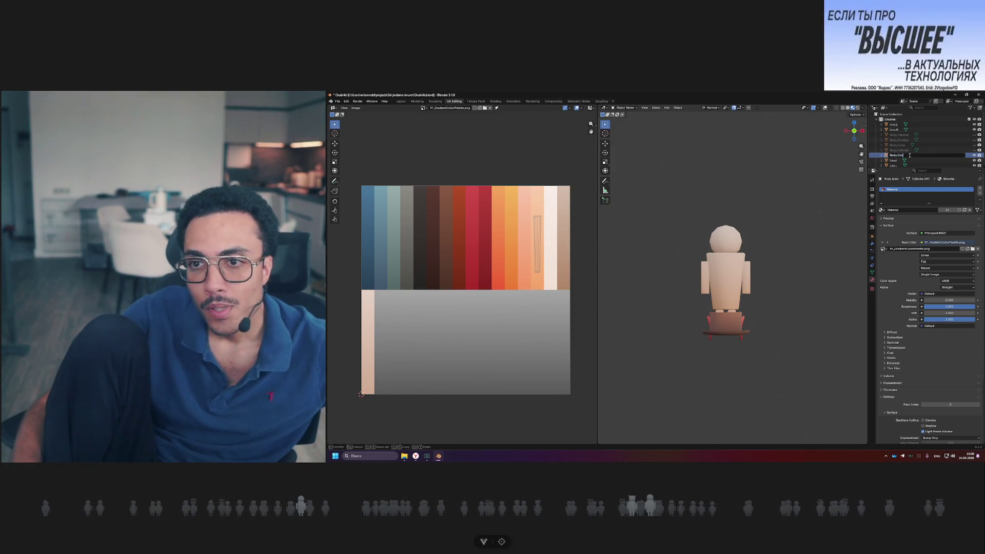
{"action": "type", "text": "own"}
{"action": "key", "text": "Return"}
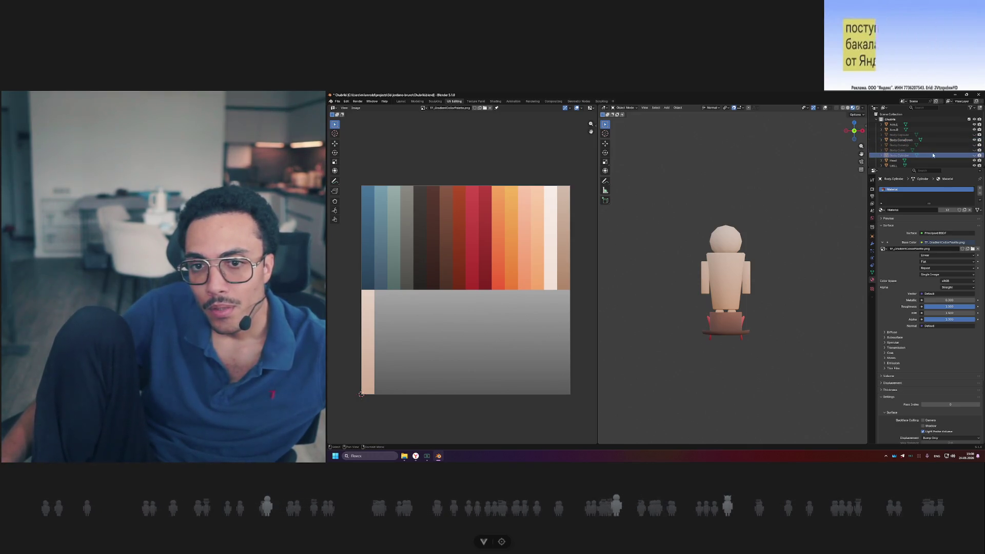
{"action": "left_click", "coordinate": [976, 146]}
Step: Hide the torso objects in the outliner, viewing the character from the side
{"action": "mouse_move", "coordinate": [768, 152]}
{"action": "middle_mouse_down"}
{"action": "mouse_move", "coordinate": [818, 155]}
{"action": "mouse_move", "coordinate": [711, 158]}
{"action": "mouse_move", "coordinate": [726, 177]}
{"action": "mouse_move", "coordinate": [789, 164]}
{"action": "mouse_move", "coordinate": [724, 176]}
{"action": "mouse_move", "coordinate": [817, 177]}
{"action": "mouse_move", "coordinate": [784, 178]}
{"action": "middle_mouse_up"}
{"action": "scroll", "coordinate": [789, 164], "scroll_direction": "up", "scroll_amount": 3}
{"action": "mouse_move", "coordinate": [811, 220]}
{"action": "middle_mouse_down"}
{"action": "mouse_move", "coordinate": [695, 214]}
{"action": "mouse_move", "coordinate": [770, 231]}
{"action": "mouse_move", "coordinate": [831, 222]}
{"action": "mouse_move", "coordinate": [808, 213]}
{"action": "mouse_move", "coordinate": [842, 213]}
{"action": "mouse_move", "coordinate": [815, 215]}
{"action": "middle_mouse_up"}
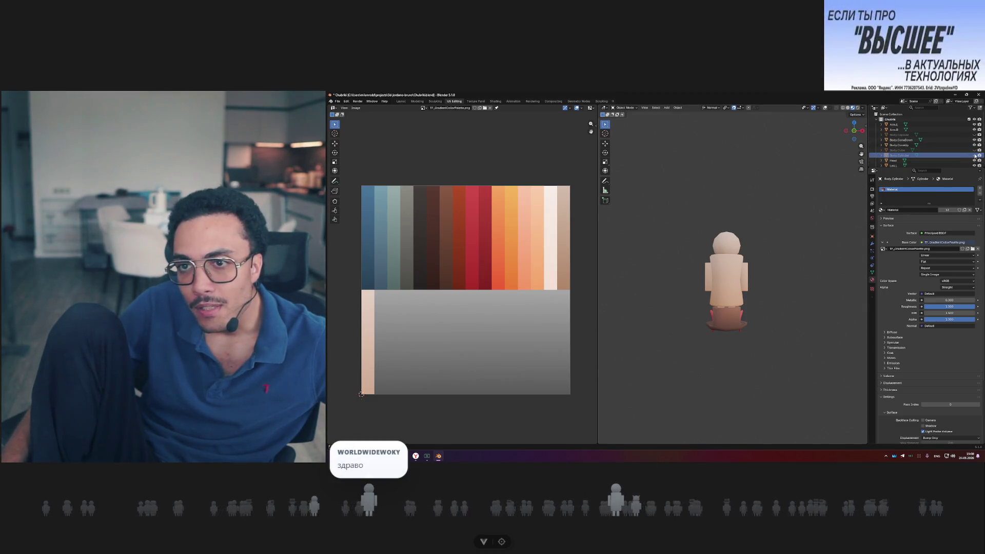
{"action": "left_click_drag", "start_coordinate": [976, 146], "coordinate": [975, 155]}
{"action": "left_click", "coordinate": [903, 134]}
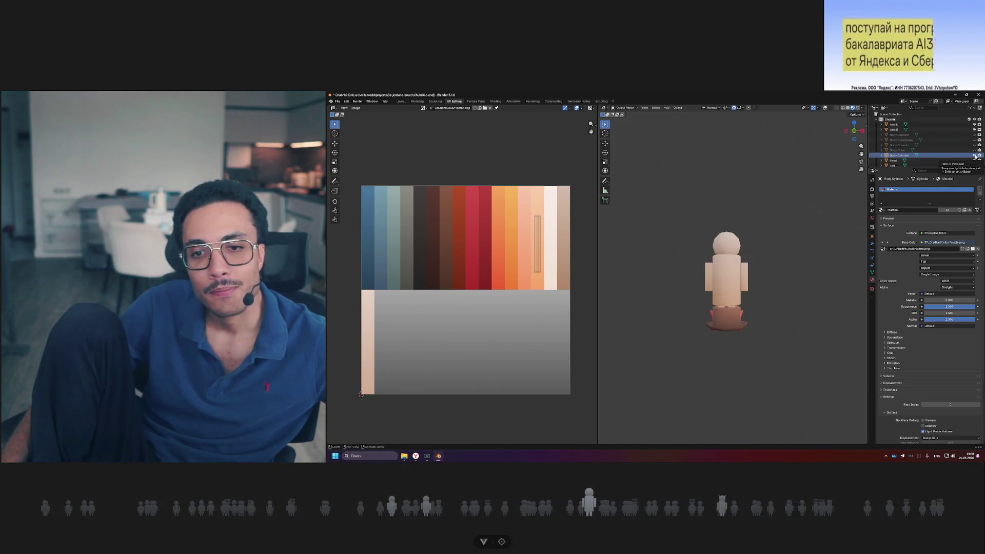
{"action": "left_click", "coordinate": [975, 155]}
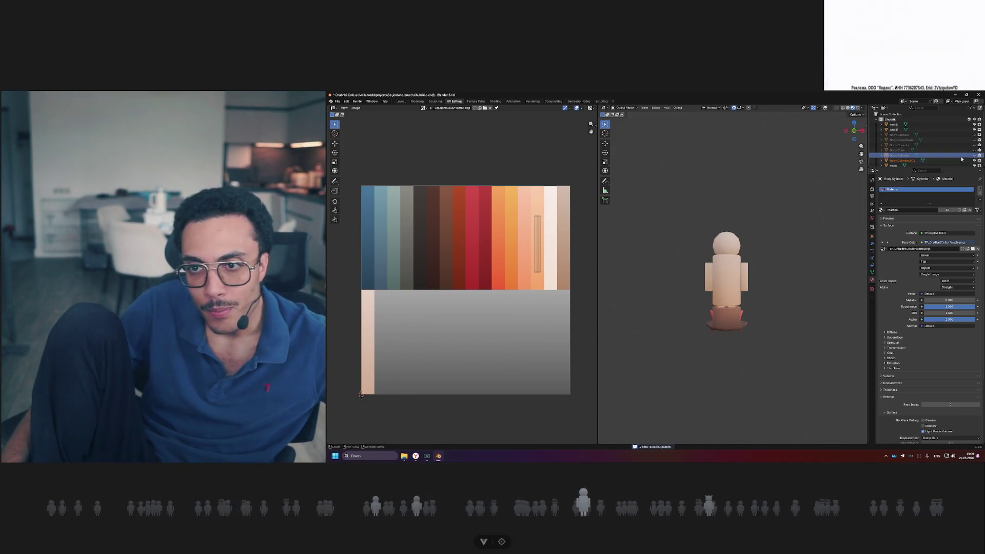
Step: Show only Body.Cylinder's UV island and start renaming Body.Cylinder.001
{"action": "left_click", "coordinate": [960, 156]}
{"action": "left_click", "coordinate": [975, 156]}
{"action": "scroll", "coordinate": [960, 151], "scroll_direction": "down", "scroll_amount": 2}
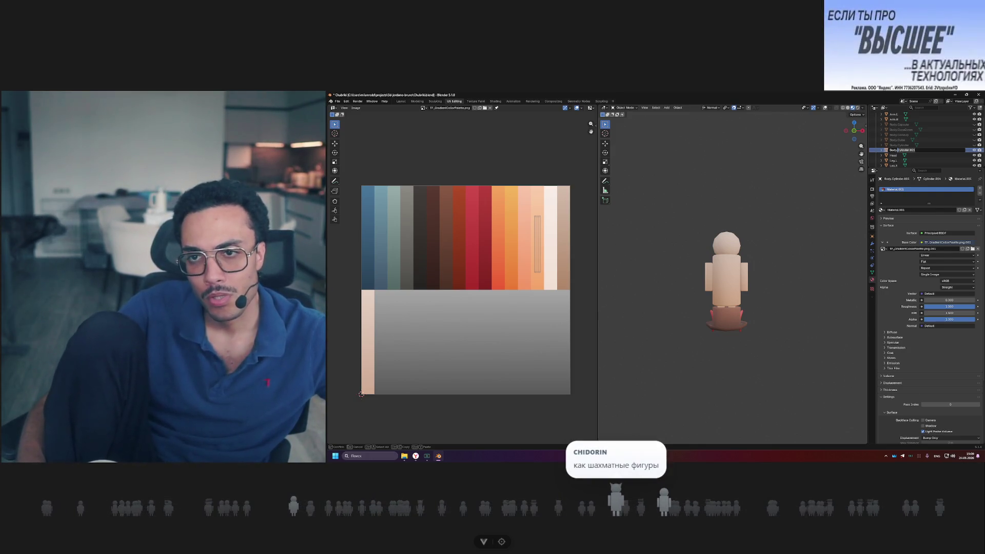
{"action": "type", "text": "Skirt"}
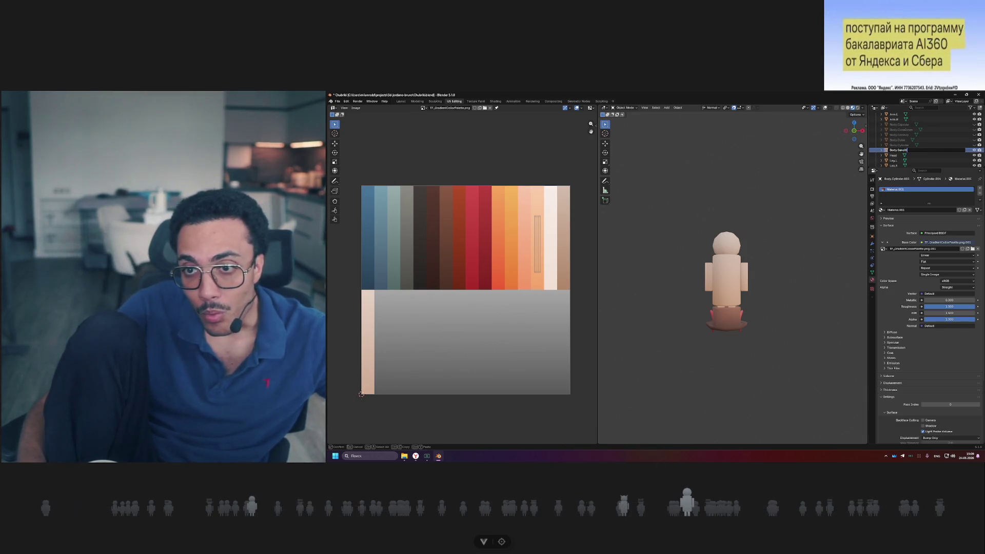
{"action": "key", "text": "BackSpace"}
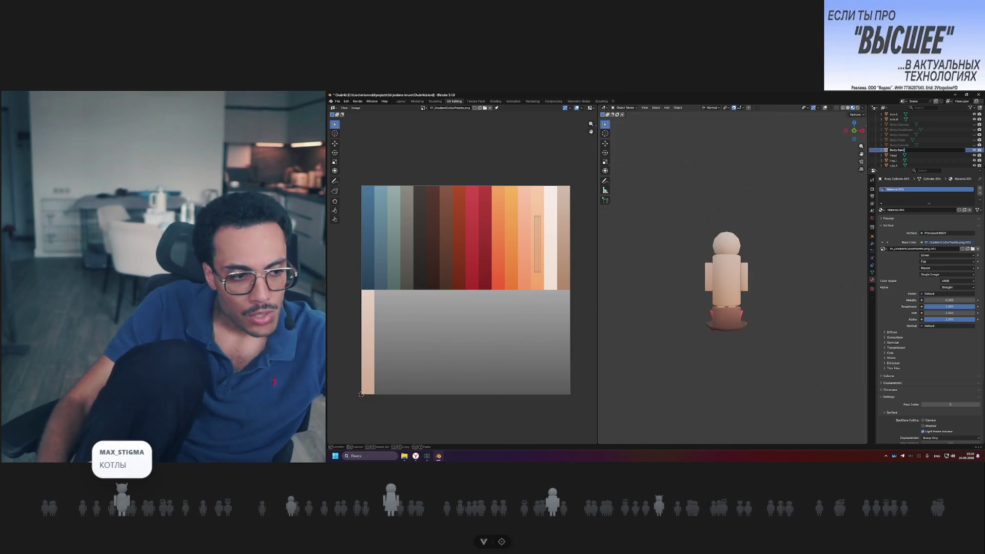
Step: Change the torso object's name to Body.SandWatch and confirm it
{"action": "key", "text": "BackSpace"}
{"action": "key", "text": "BackSpace"}
{"action": "key", "text": "BackSpace"}
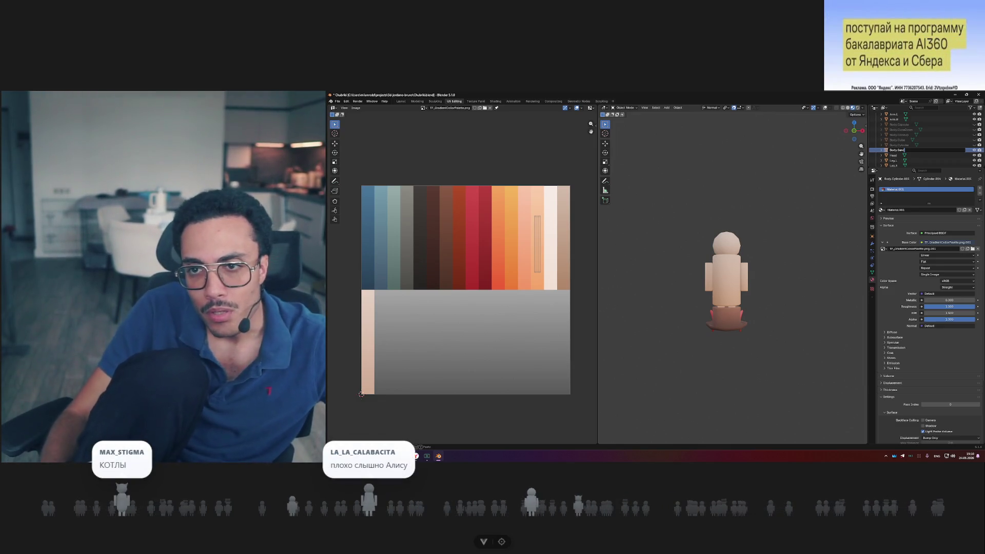
{"action": "type", "text": "waist"}
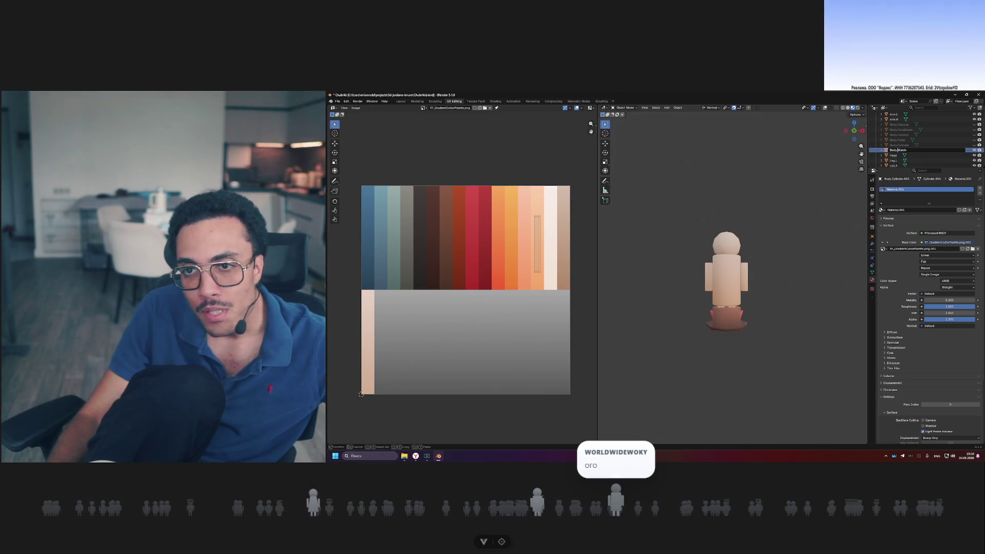
{"action": "type", "text": "Sand"}
{"action": "key", "text": "Return"}
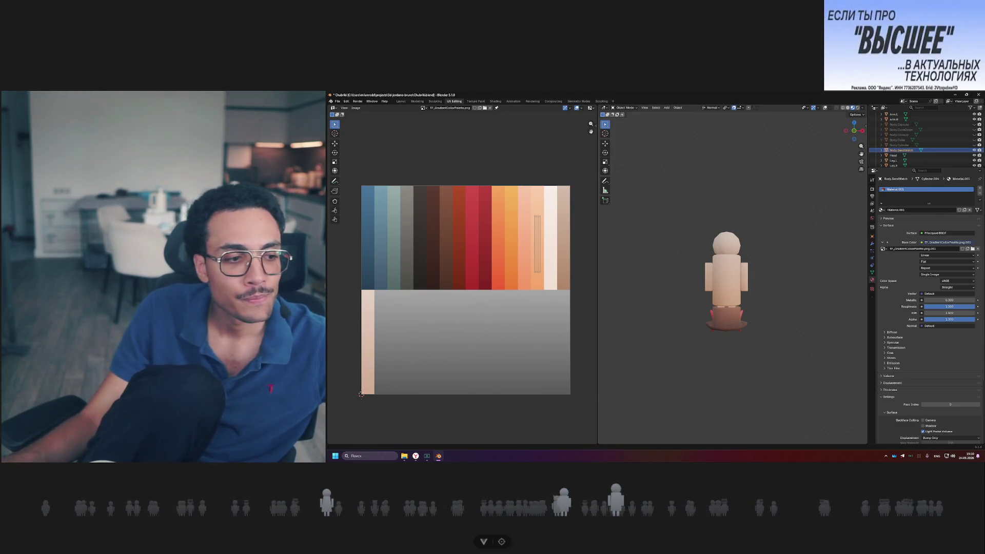
Step: Add a waist edge loop around the Body.SandWatch torso and scale it
{"action": "scroll", "coordinate": [794, 309], "scroll_direction": "up", "scroll_amount": 3}
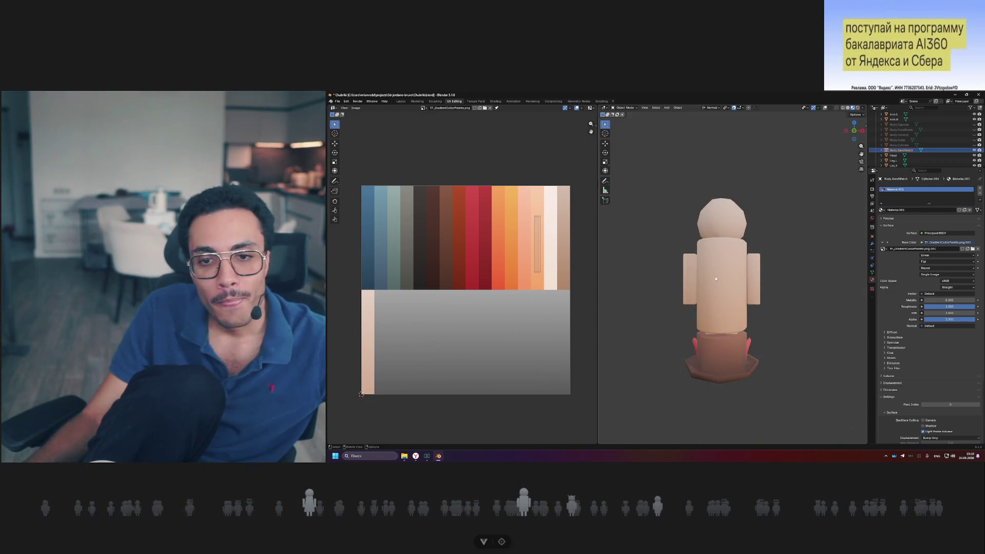
{"action": "key", "text": "Tab"}
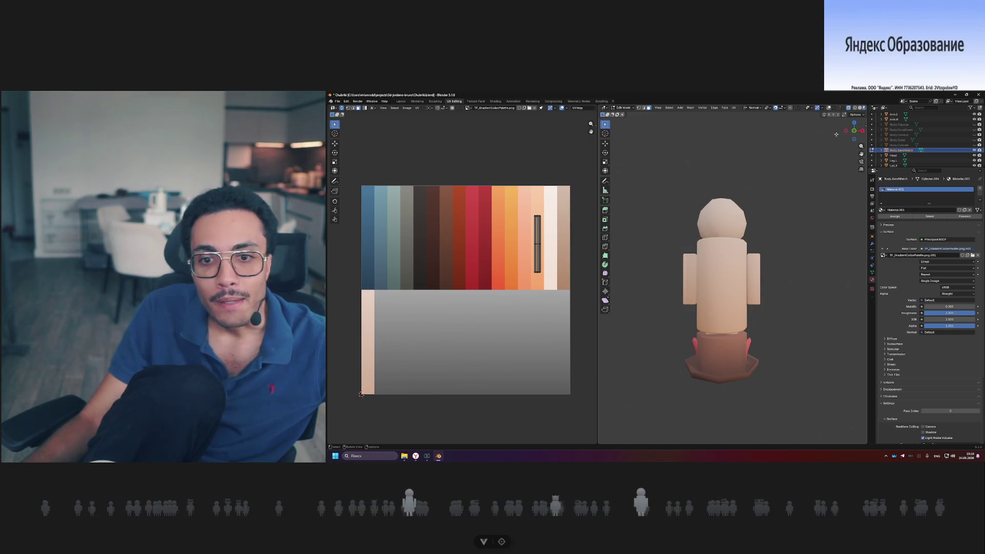
{"action": "left_click", "coordinate": [829, 109]}
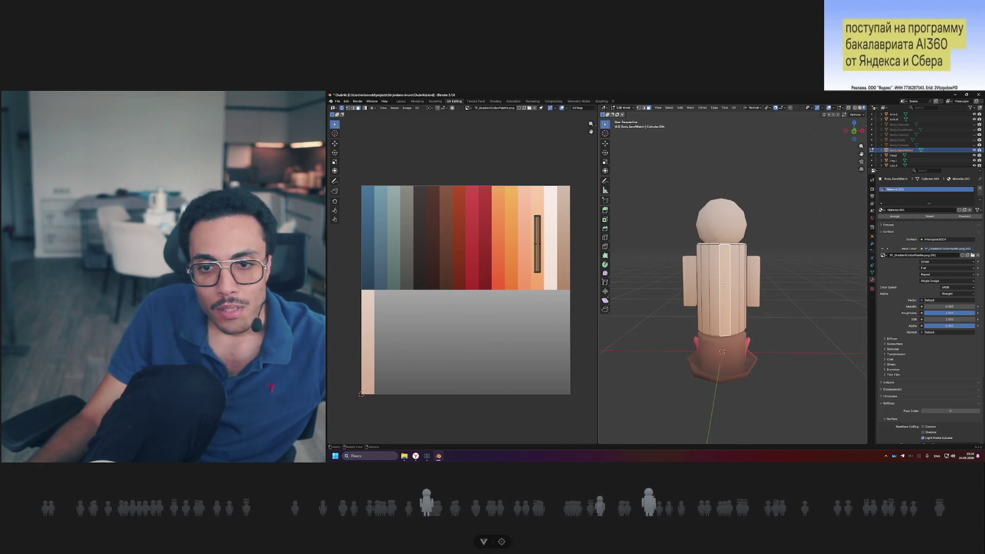
{"action": "key", "text": "1"}
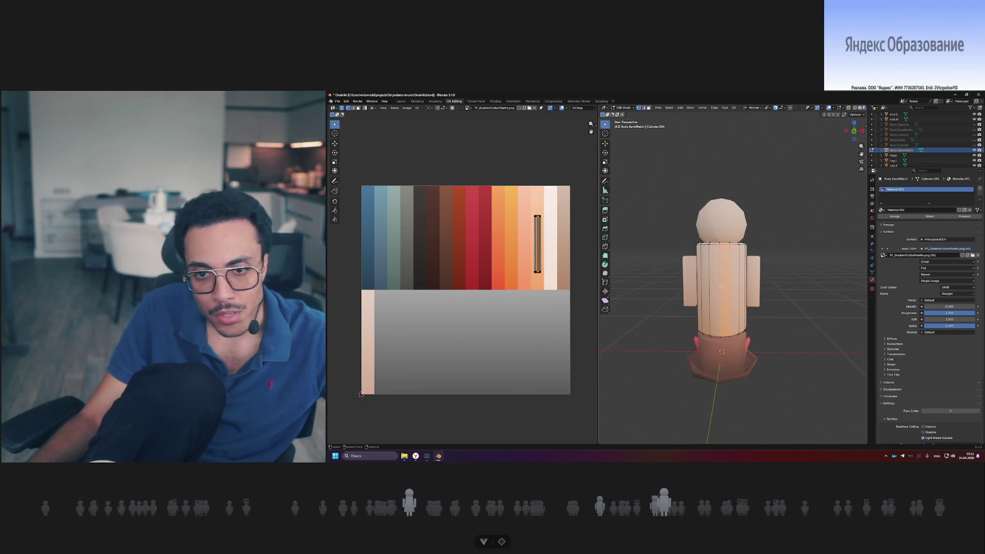
{"action": "left_click", "coordinate": [723, 287]}
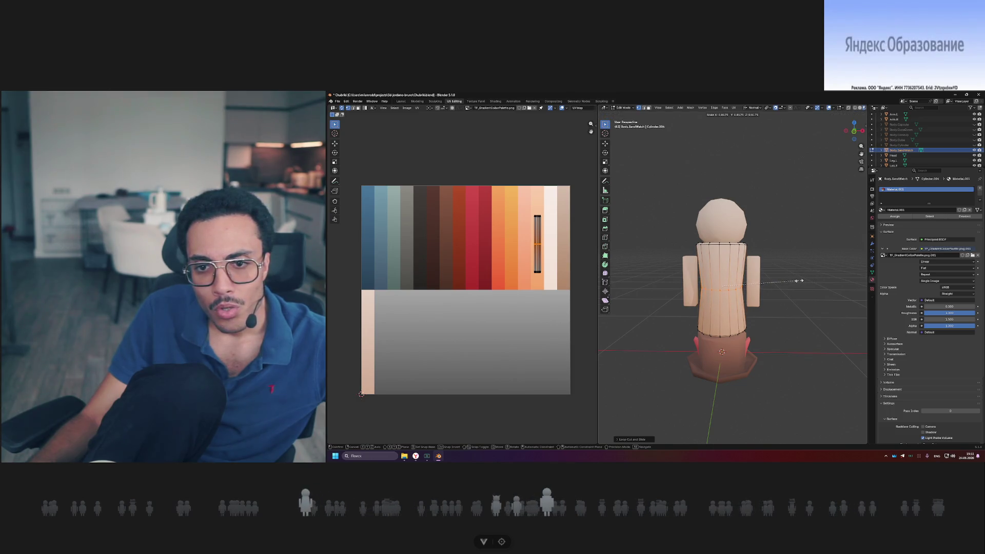
{"action": "left_click", "coordinate": [802, 281]}
{"action": "mouse_move", "coordinate": [802, 280]}
{"action": "middle_mouse_down"}
{"action": "mouse_move", "coordinate": [806, 272]}
{"action": "mouse_move", "coordinate": [782, 271]}
{"action": "mouse_move", "coordinate": [800, 268]}
{"action": "mouse_move", "coordinate": [767, 266]}
{"action": "mouse_move", "coordinate": [812, 257]}
{"action": "mouse_move", "coordinate": [786, 270]}
{"action": "mouse_move", "coordinate": [799, 267]}
{"action": "middle_mouse_up"}
{"action": "key", "text": "Tab"}
{"action": "scroll", "coordinate": [806, 263], "scroll_direction": "down", "scroll_amount": 3}
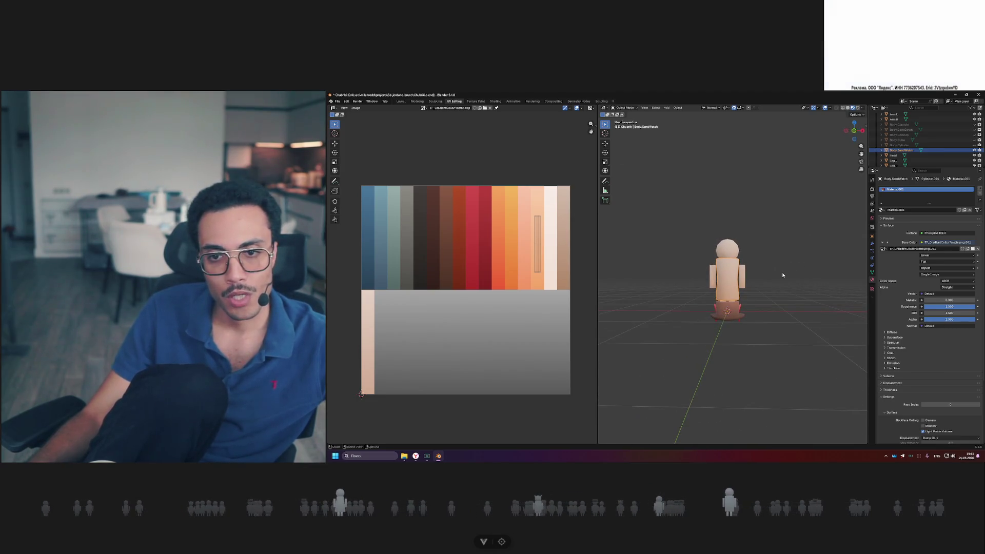
Step: Slide the middle waist loop to its new height on the torso
{"action": "key", "text": "Tab"}
{"action": "scroll", "coordinate": [732, 281], "scroll_direction": "up", "scroll_amount": 3}
{"action": "left_click", "coordinate": [724, 286], "text": "alt"}
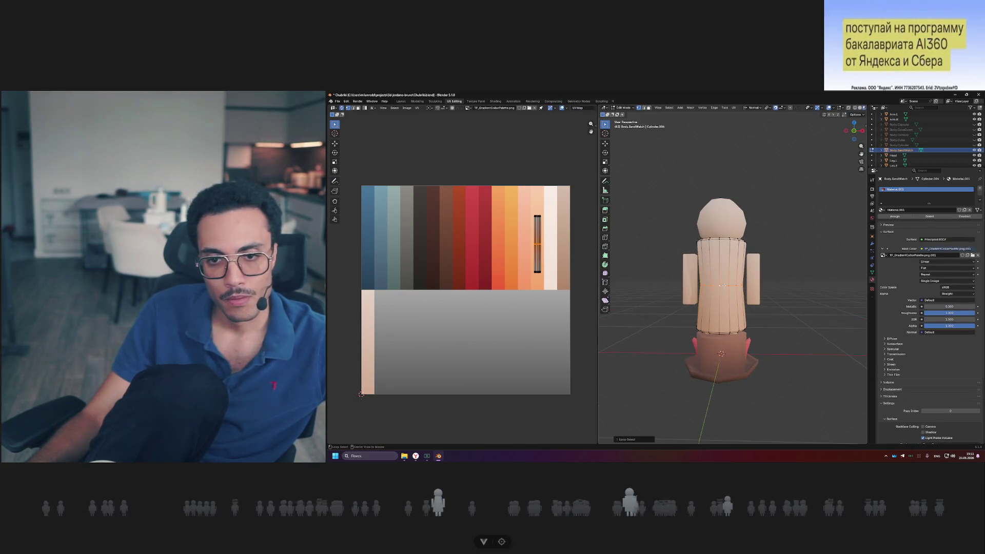
{"action": "left_click", "coordinate": [724, 286], "text": "alt"}
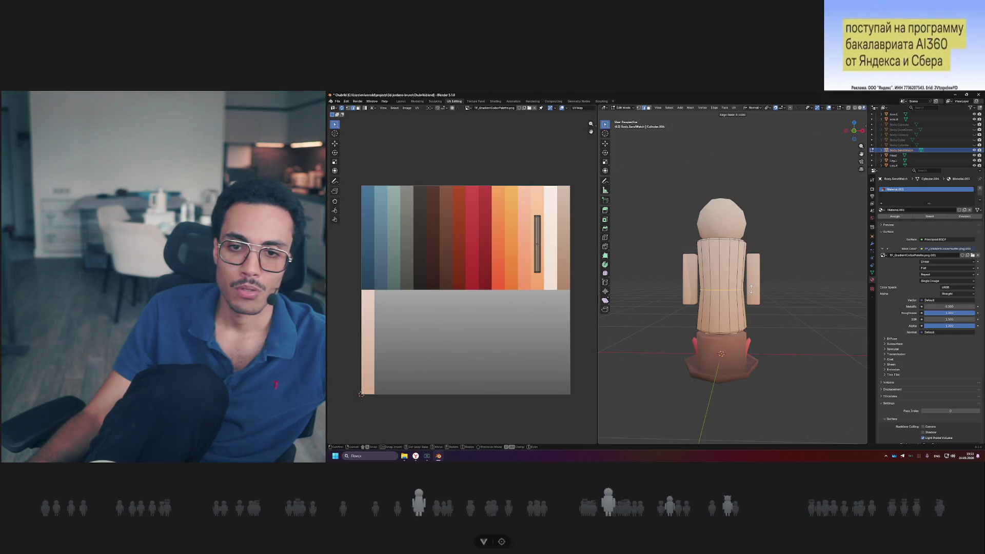
{"action": "left_click", "coordinate": [751, 291]}
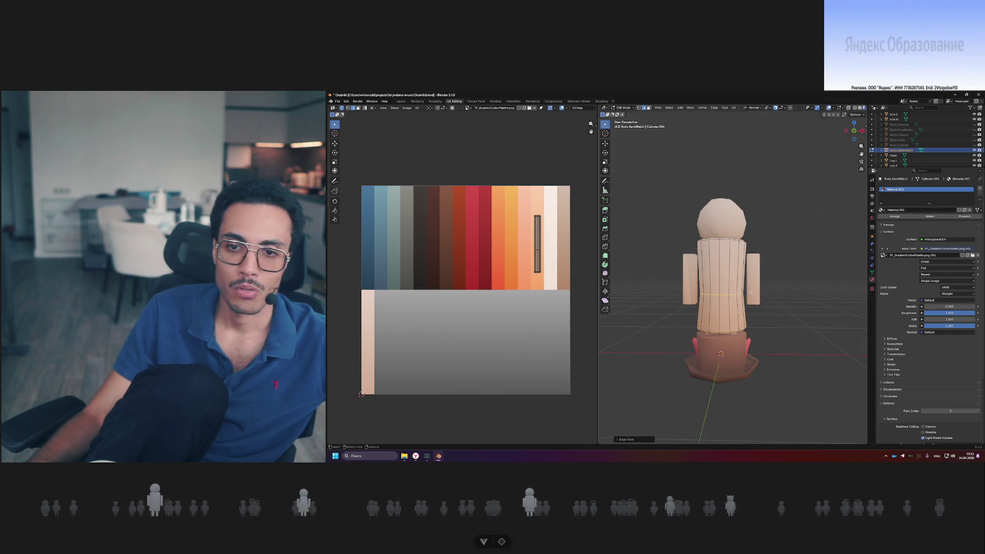
{"action": "scroll", "coordinate": [785, 284], "scroll_direction": "down", "scroll_amount": 5}
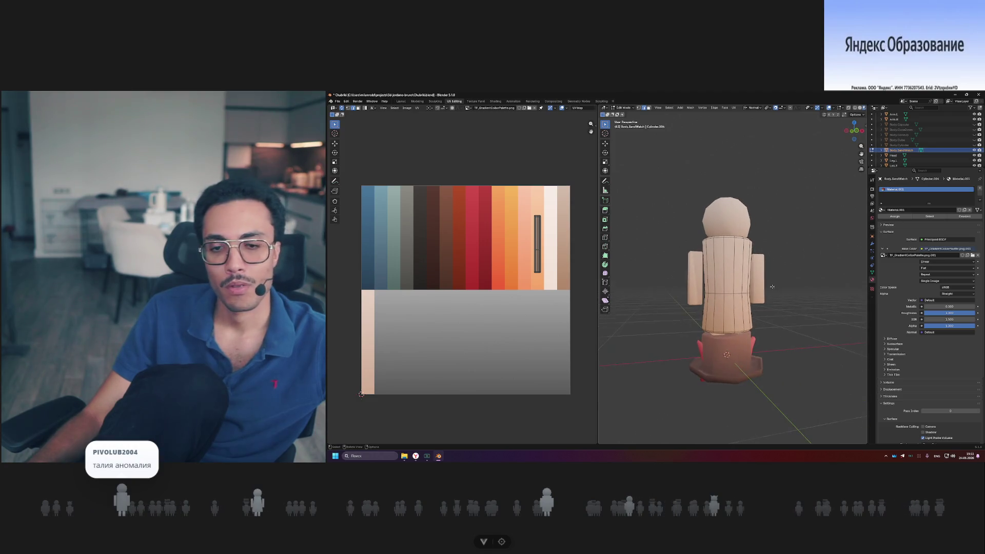
Step: Return to Object Mode and save Chubrik.blend
{"action": "key", "text": "Tab"}
{"action": "mouse_move", "coordinate": [772, 288]}
{"action": "middle_mouse_down"}
{"action": "mouse_move", "coordinate": [762, 291]}
{"action": "mouse_move", "coordinate": [818, 290]}
{"action": "mouse_move", "coordinate": [743, 290]}
{"action": "mouse_move", "coordinate": [765, 288]}
{"action": "middle_mouse_up"}
{"action": "scroll", "coordinate": [765, 288], "scroll_direction": "up", "scroll_amount": 5}
{"action": "key", "text": "ctrl+s"}
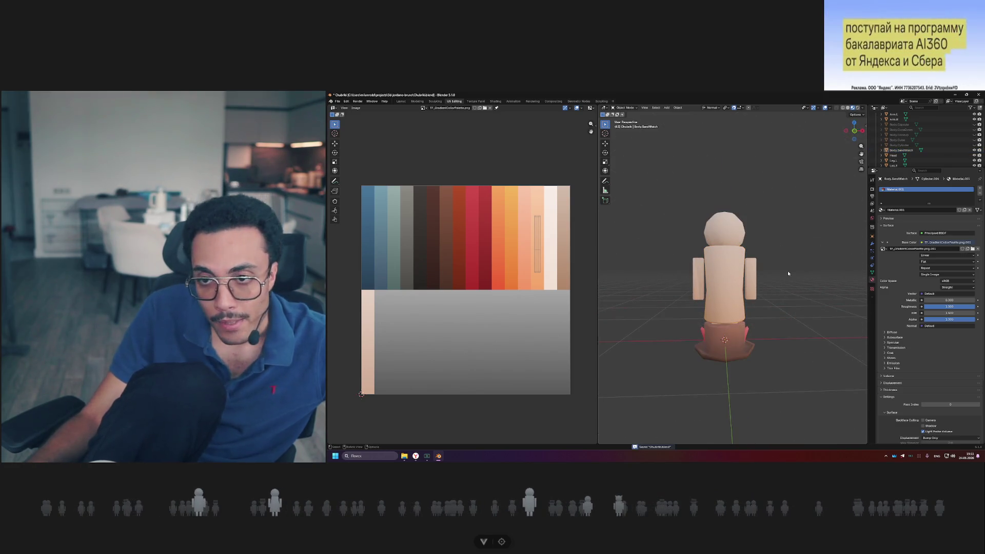
Step: Hide Body.SandWatch, unhide Body.Capsule, and make the Chubriki collection active
{"action": "left_click", "coordinate": [788, 273]}
{"action": "left_click", "coordinate": [934, 150]}
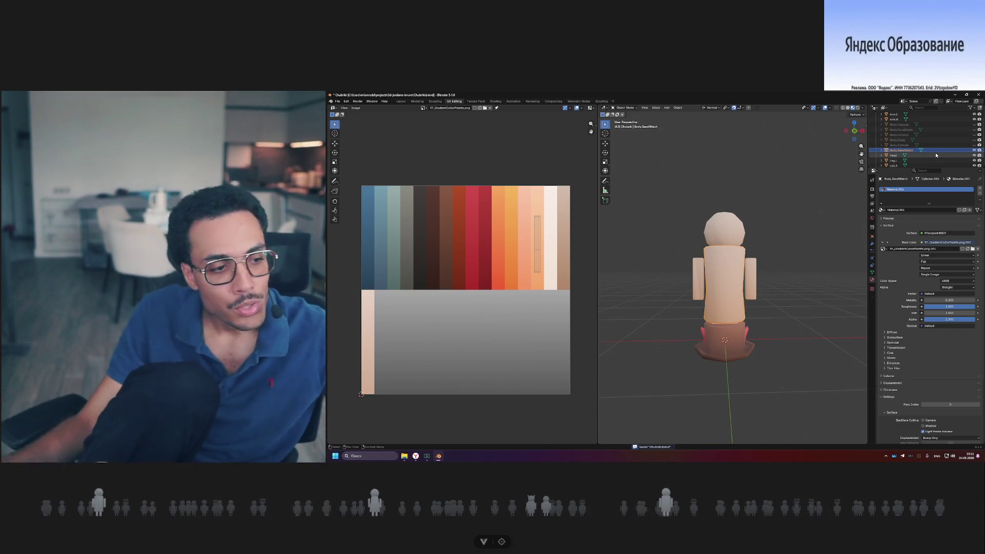
{"action": "left_click", "coordinate": [975, 150]}
{"action": "scroll", "coordinate": [975, 144], "scroll_direction": "up", "scroll_amount": 2}
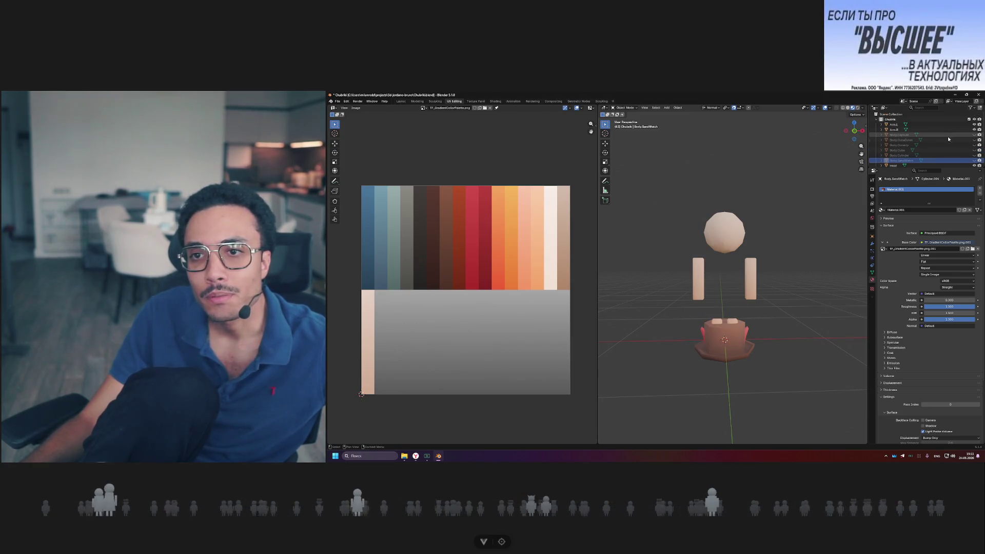
{"action": "left_click", "coordinate": [974, 135]}
{"action": "left_click", "coordinate": [903, 119]}
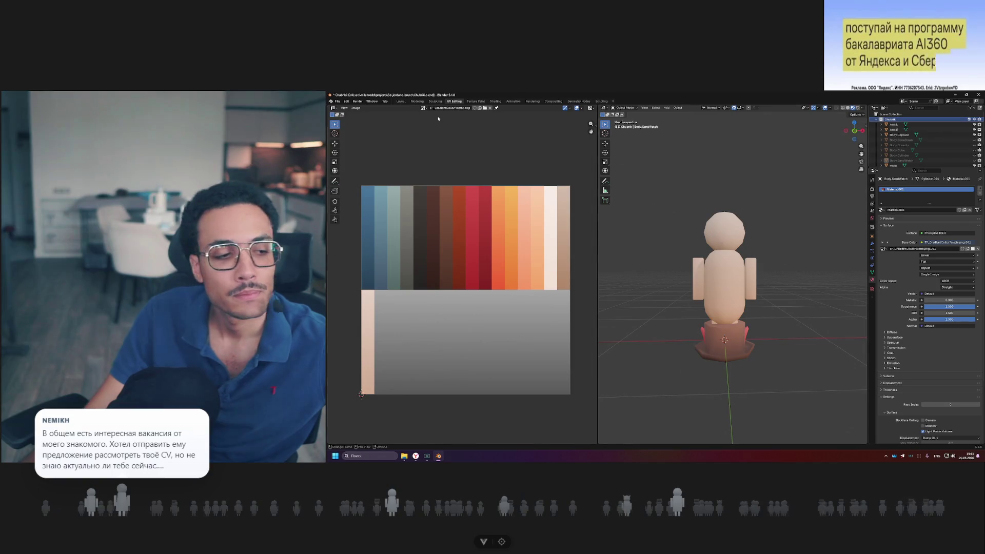
Step: Export the capsule-bodied character as glTF 2.0 named Chubrik-capsule.gltf
{"action": "left_click", "coordinate": [338, 101]}
{"action": "mouse_move", "coordinate": [360, 180]}
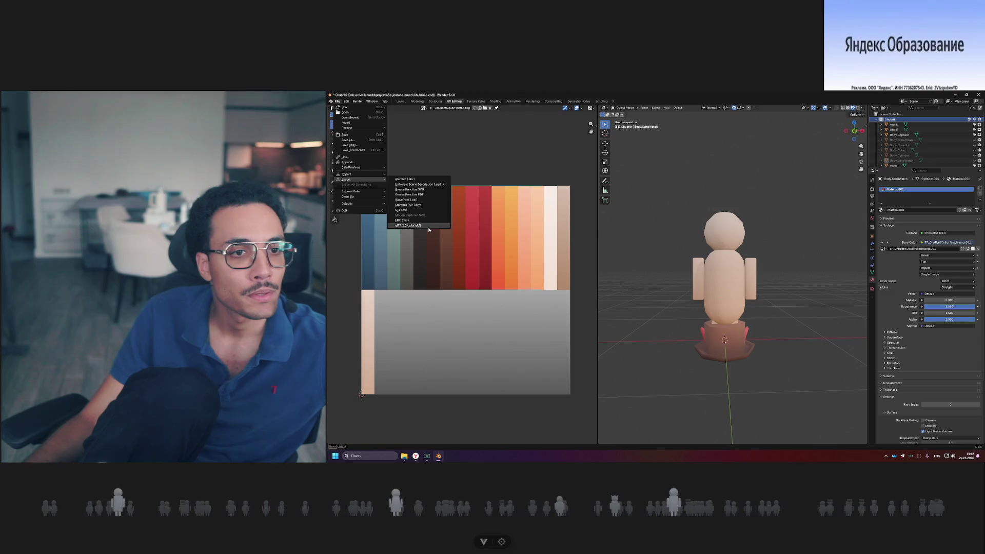
{"action": "left_click", "coordinate": [421, 226]}
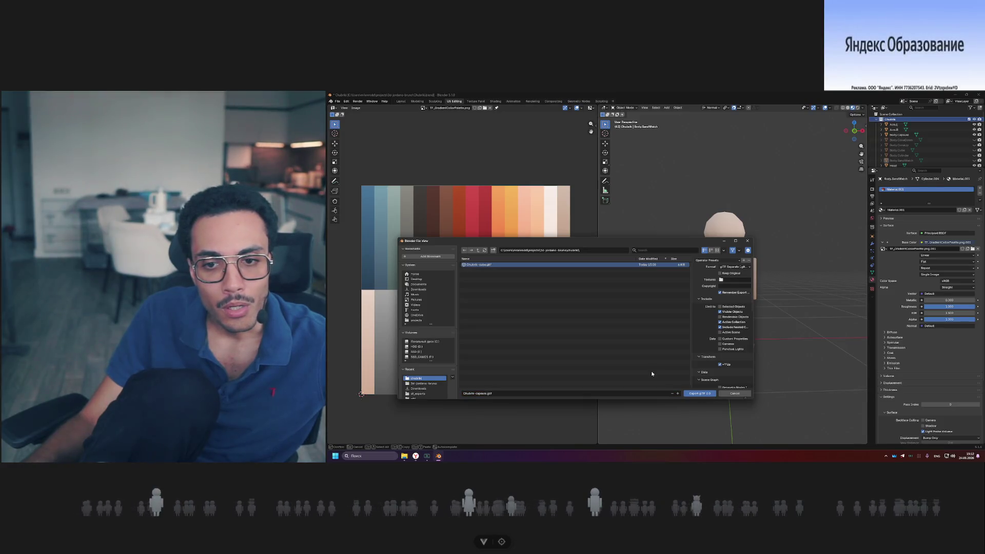
{"action": "left_click", "coordinate": [701, 394]}
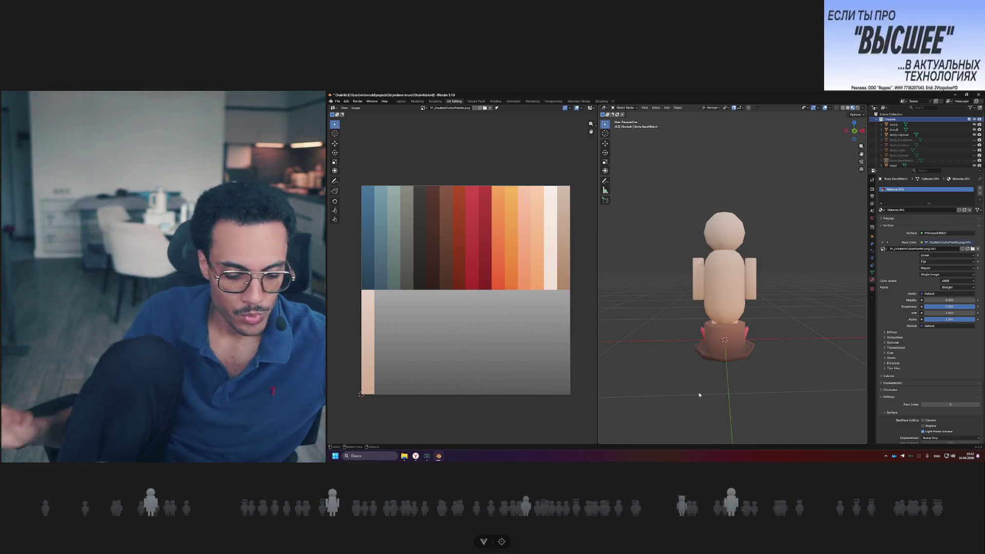
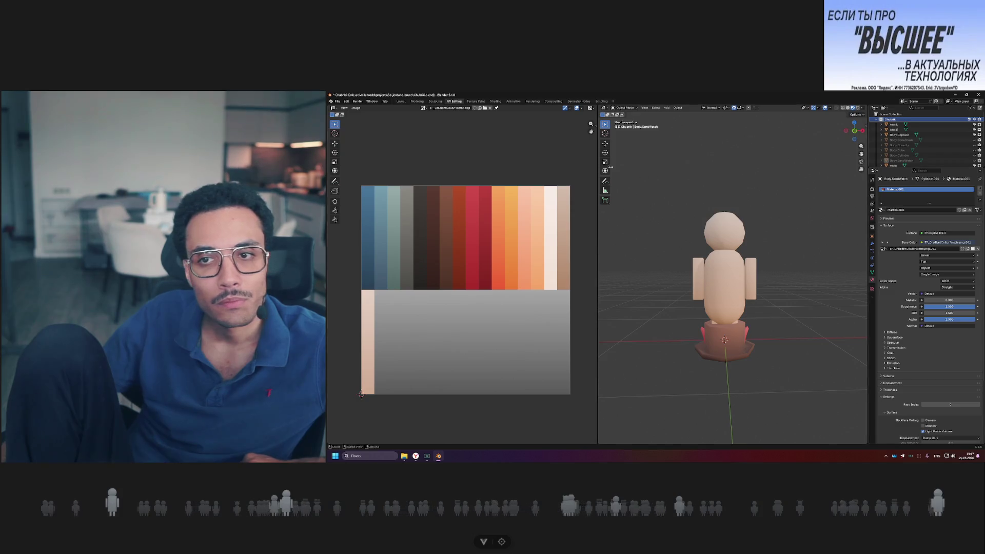
Step: Export the low-poly capsule character to glTF 2.0 (.glb/.gltf) via File > Export
{"action": "left_click", "coordinate": [338, 101]}
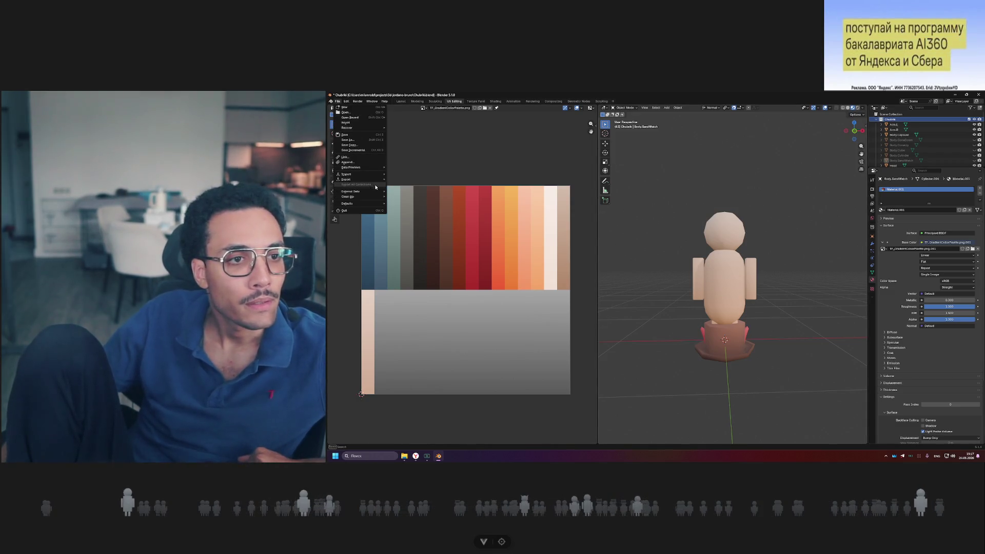
{"action": "mouse_move", "coordinate": [371, 180]}
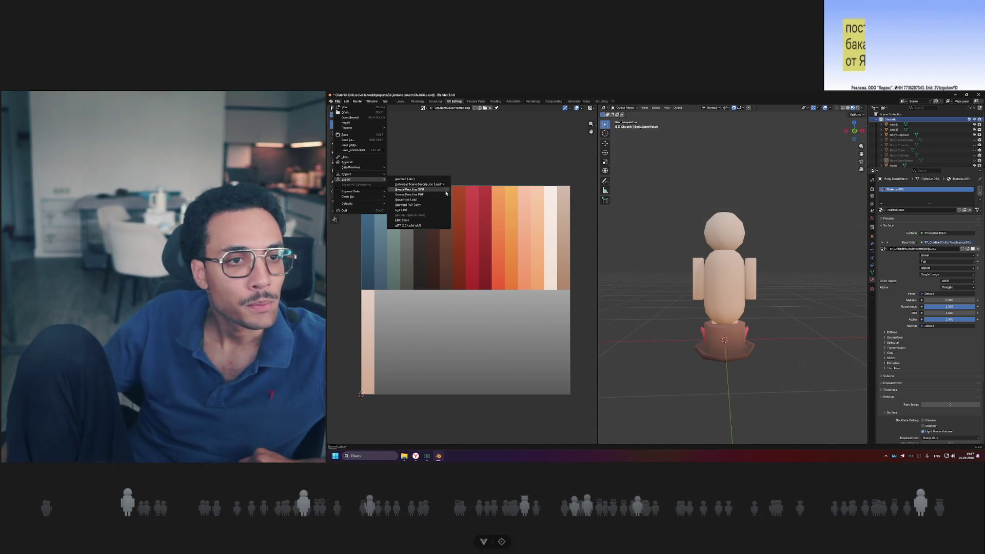
{"action": "left_click", "coordinate": [436, 226]}
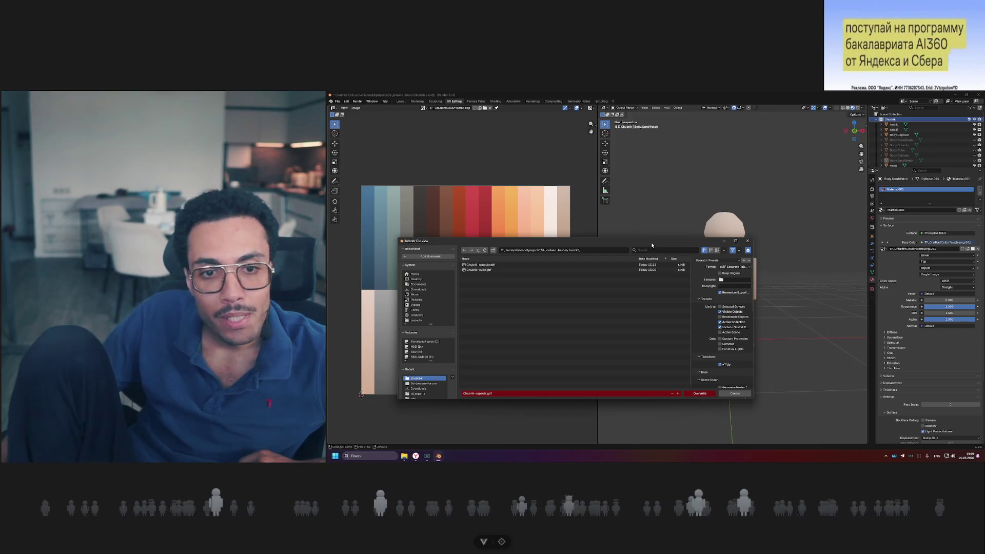
{"action": "left_click_drag", "start_coordinate": [652, 246], "coordinate": [626, 246]}
{"action": "key", "text": "Escape"}
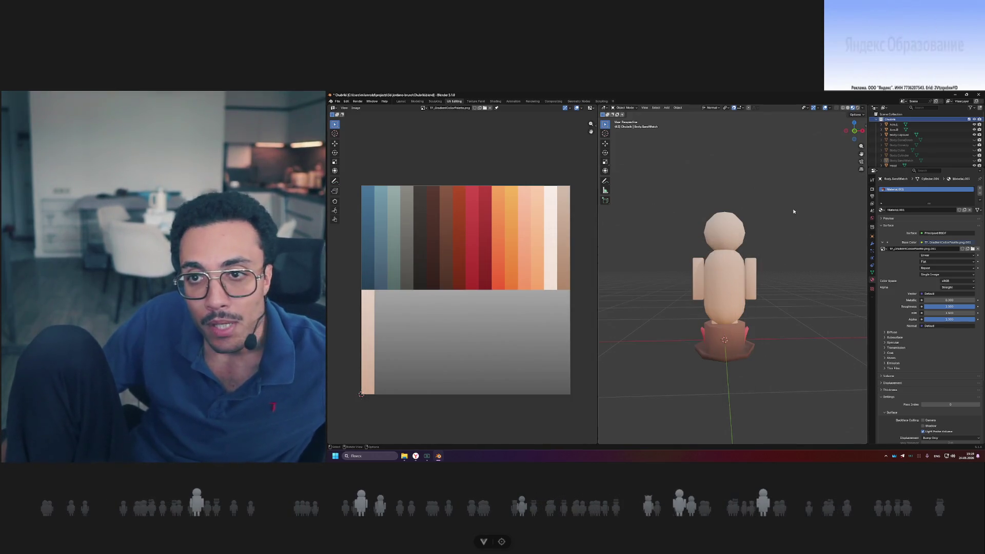
Step: Hide Body.Capsule in the viewport and save Chubriki.blend
{"action": "left_click", "coordinate": [907, 135]}
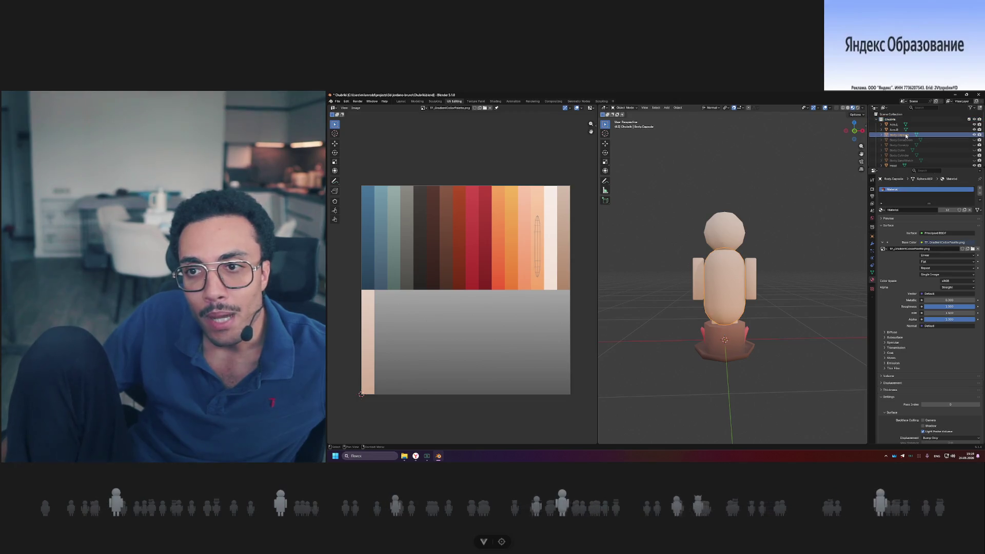
{"action": "left_click", "coordinate": [975, 136]}
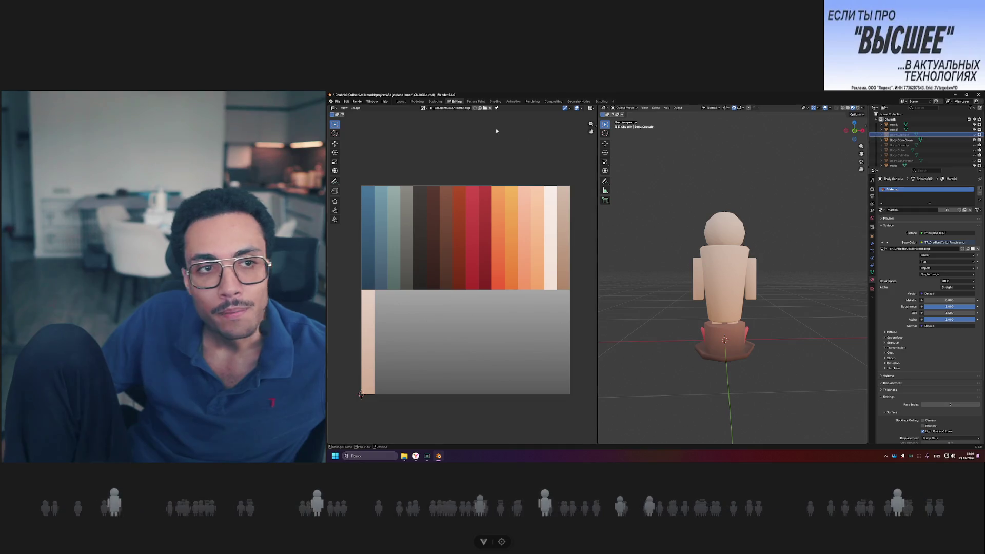
{"action": "key", "text": "ctrl+s"}
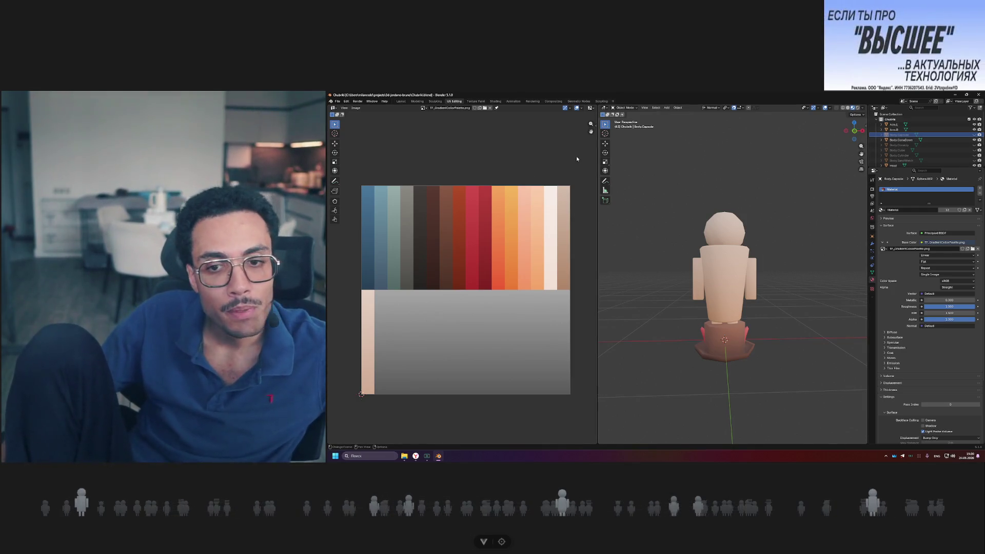
Step: Minimize Blender, move the chubriki folder window aside, and launch Codex from the desktop
{"action": "left_click", "coordinate": [956, 95]}
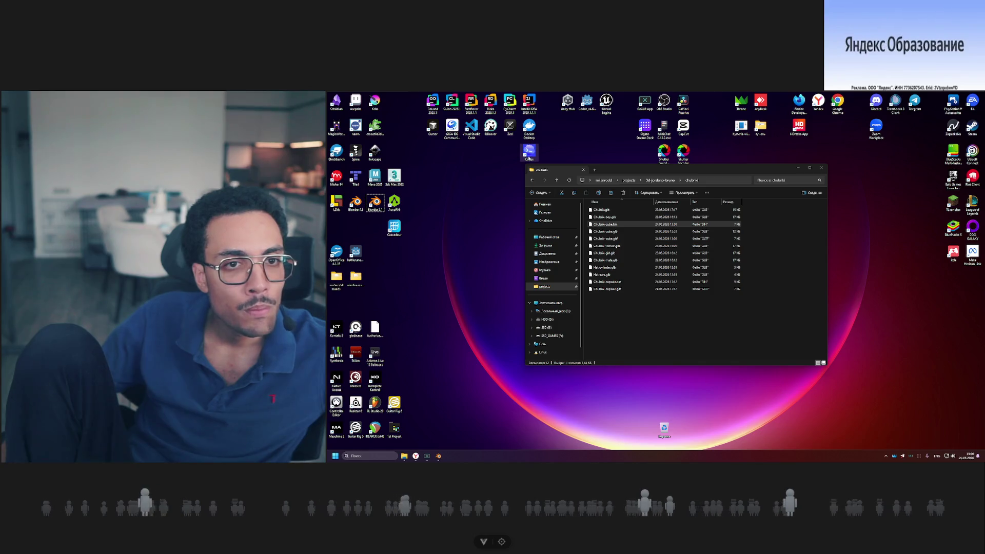
{"action": "left_click_drag", "start_coordinate": [577, 163], "coordinate": [605, 168]}
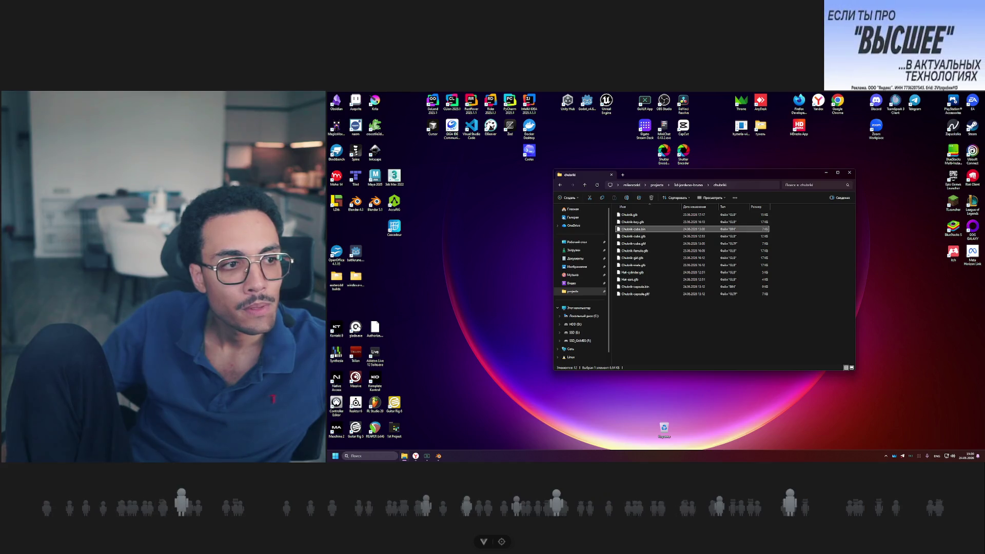
{"action": "left_click", "coordinate": [487, 234]}
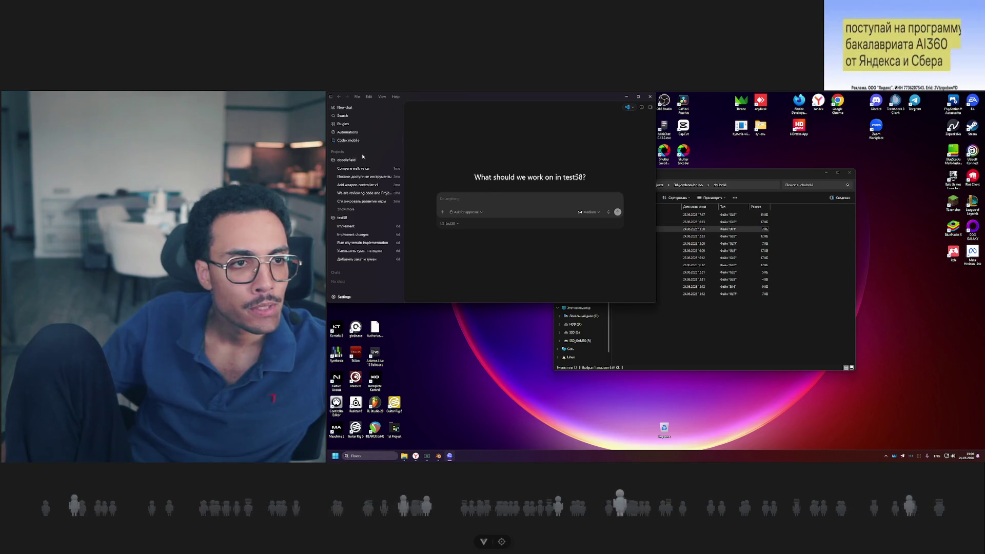
Step: Look over the Codex projects list's Organize sidebar options, then switch to ChatGPT in the browser
{"action": "left_click", "coordinate": [390, 153]}
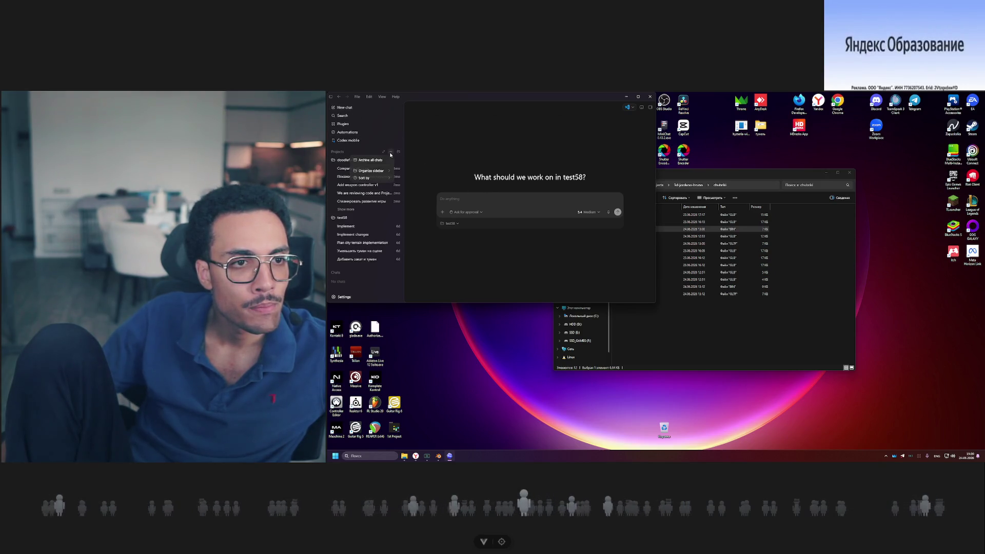
{"action": "mouse_move", "coordinate": [386, 171]}
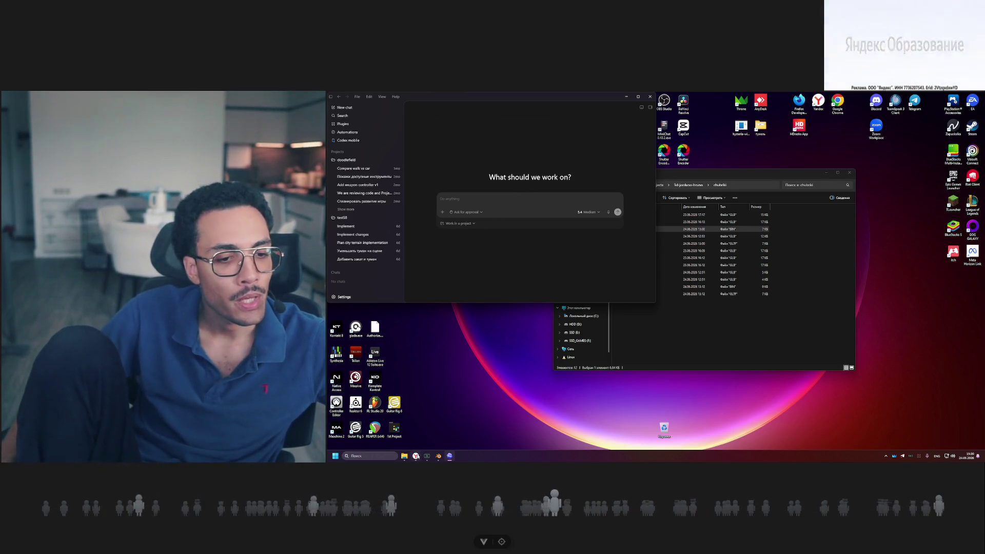
{"action": "key", "text": "alt+Tab"}
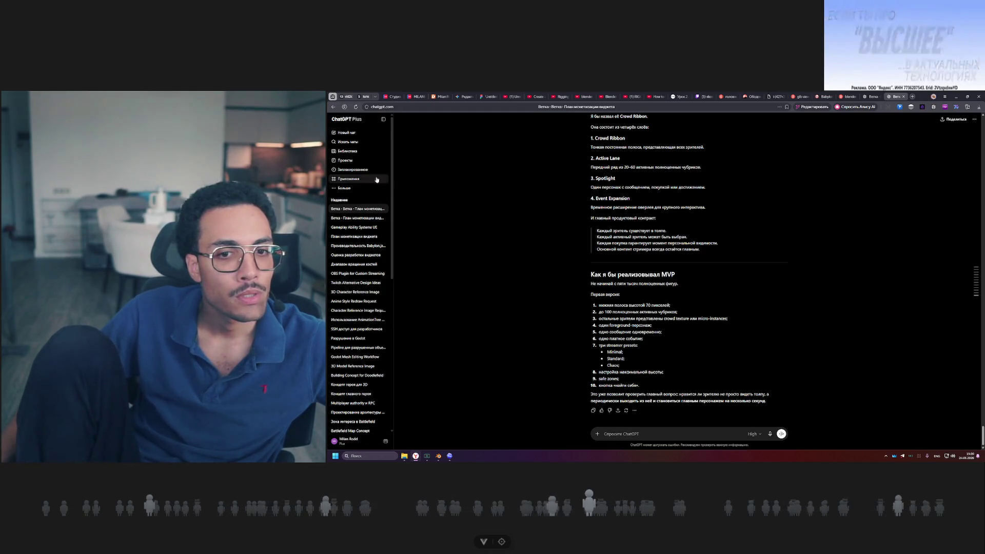
Step: Start a new ChatGPT chat and type, in Russian, a request for a custom Blender export script
{"action": "left_click", "coordinate": [365, 135]}
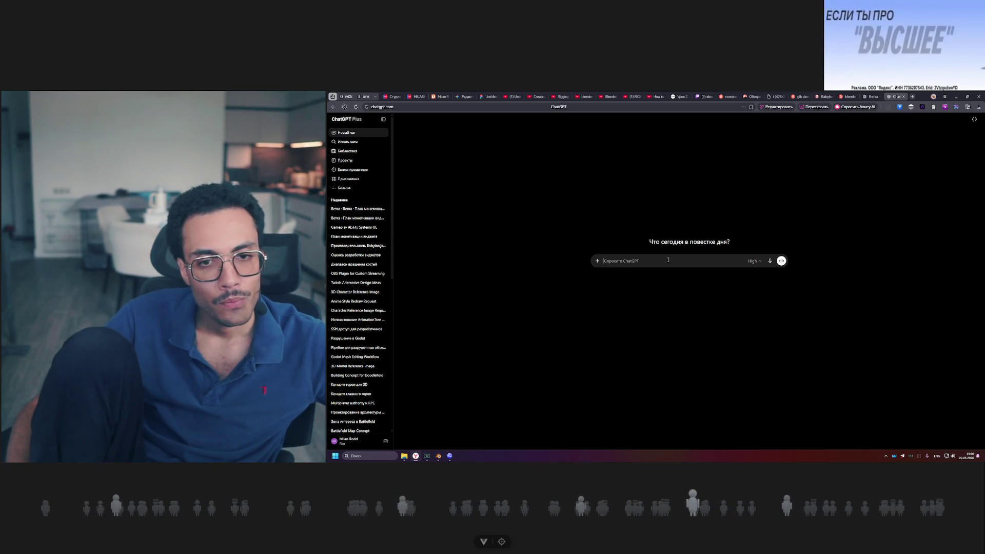
{"action": "type", "text": "v"}
{"action": "key", "text": "alt+shift"}
{"action": "type", "text": "Мне нужен"}
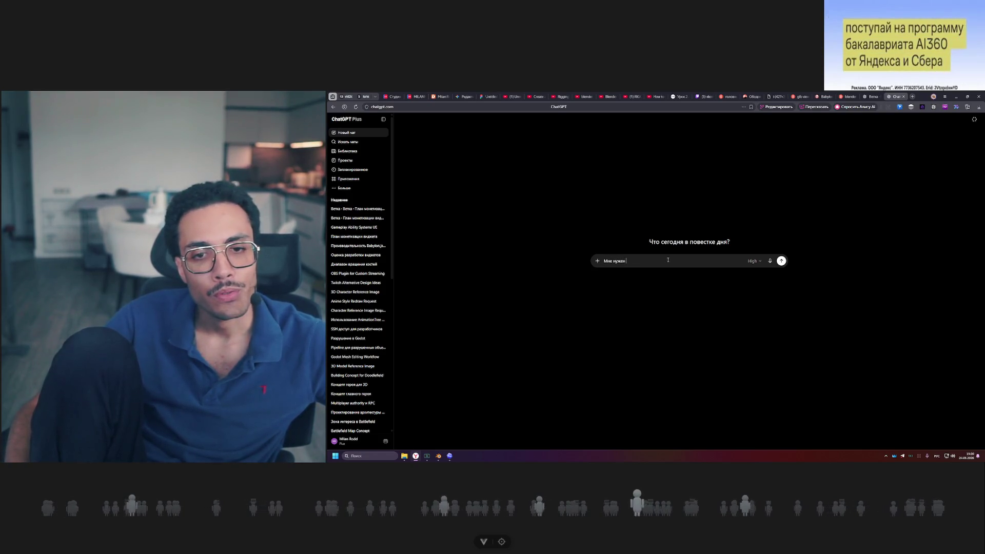
{"action": "type", "text": " кастомный з"}
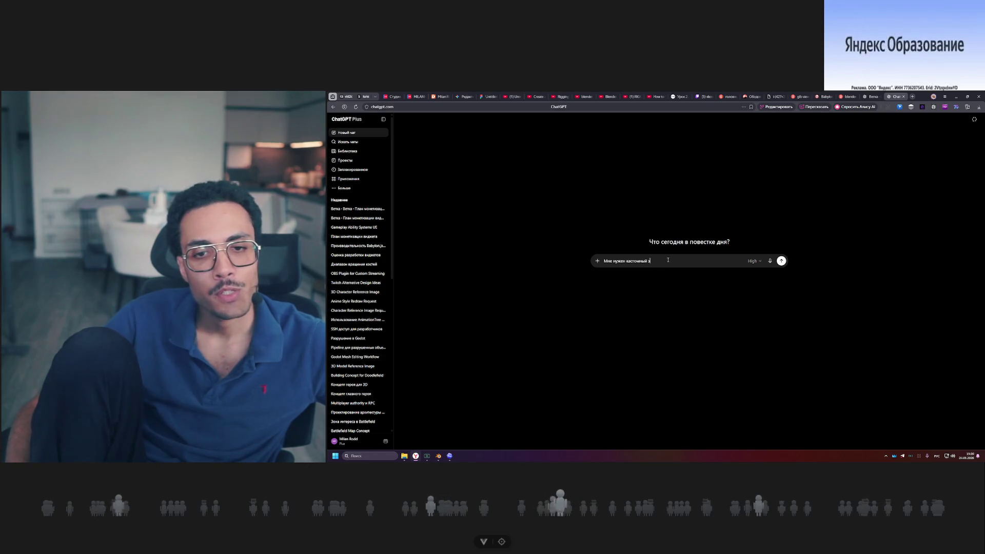
{"action": "key", "text": "BackSpace"}
{"action": "key", "text": "BackSpace"}
{"action": "key", "text": "BackSpace"}
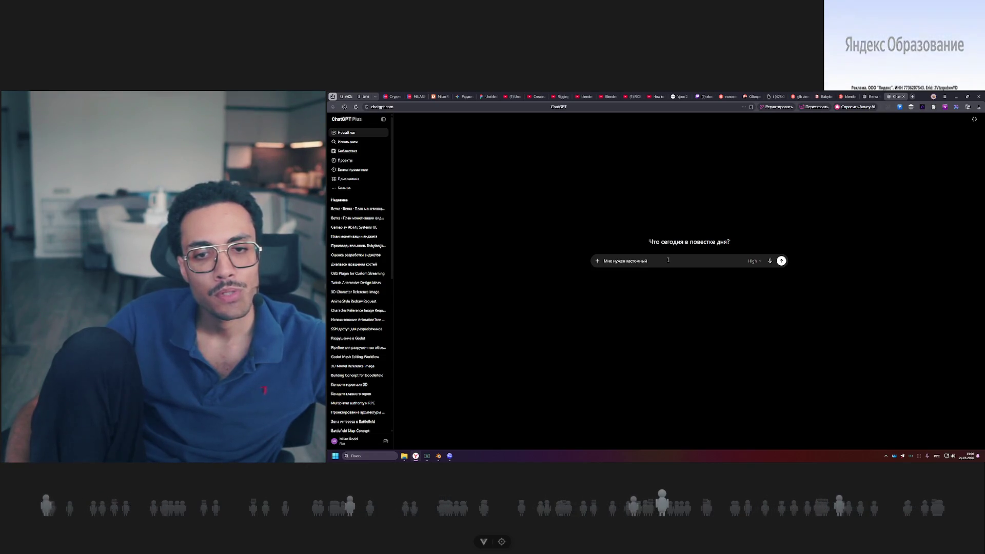
{"action": "type", "text": "экспорт скрипт из"}
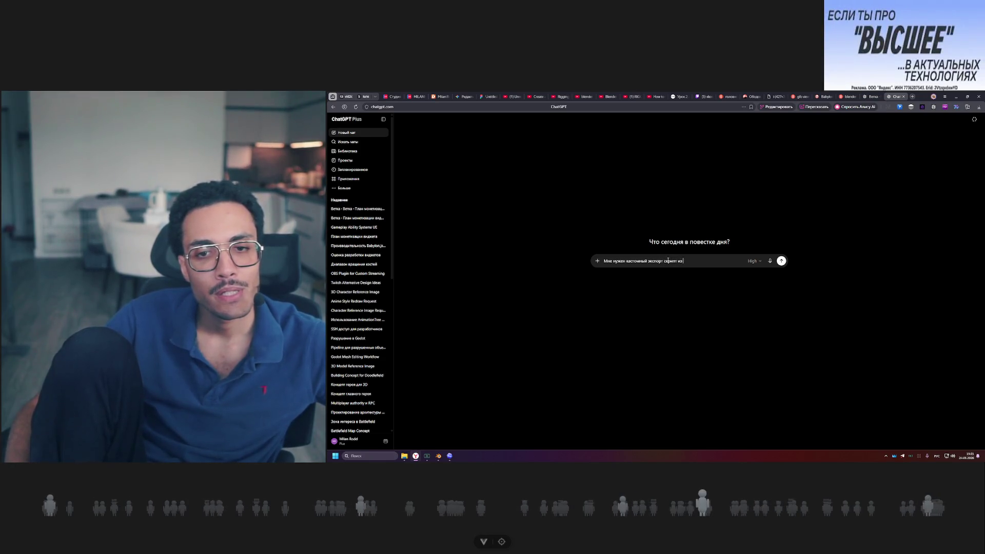
{"action": "key", "text": "alt+shift"}
{"action": "type", "text": "blender"}
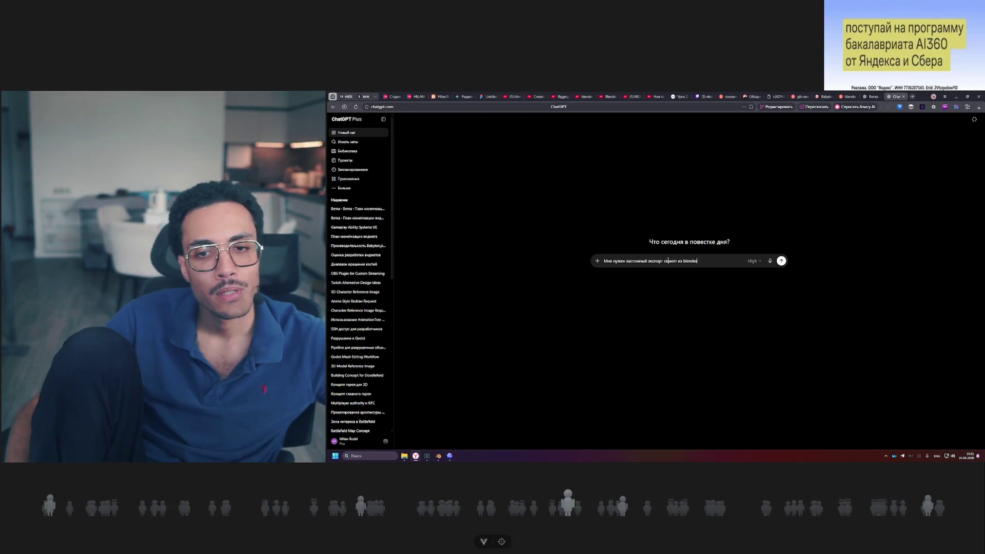
{"action": "type", "text": " 3d"}
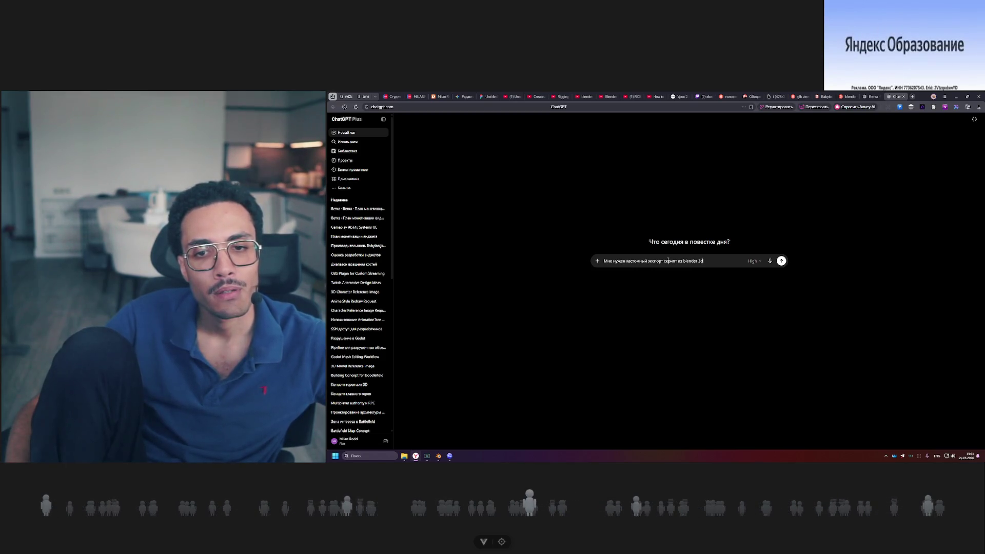
{"action": "type", "text": " Ка"}
{"action": "type", "text": " мне его нап"}
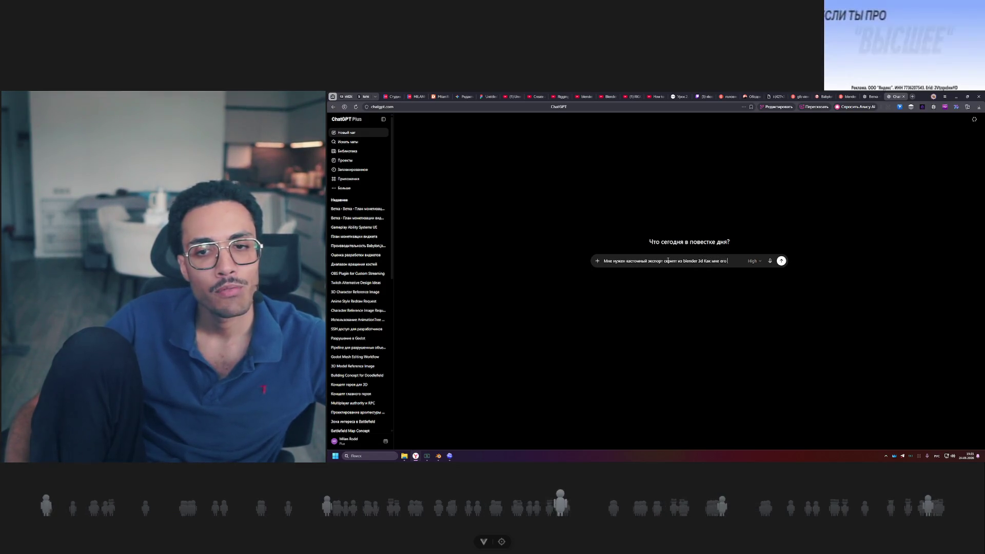
{"action": "type", "text": "сва"}
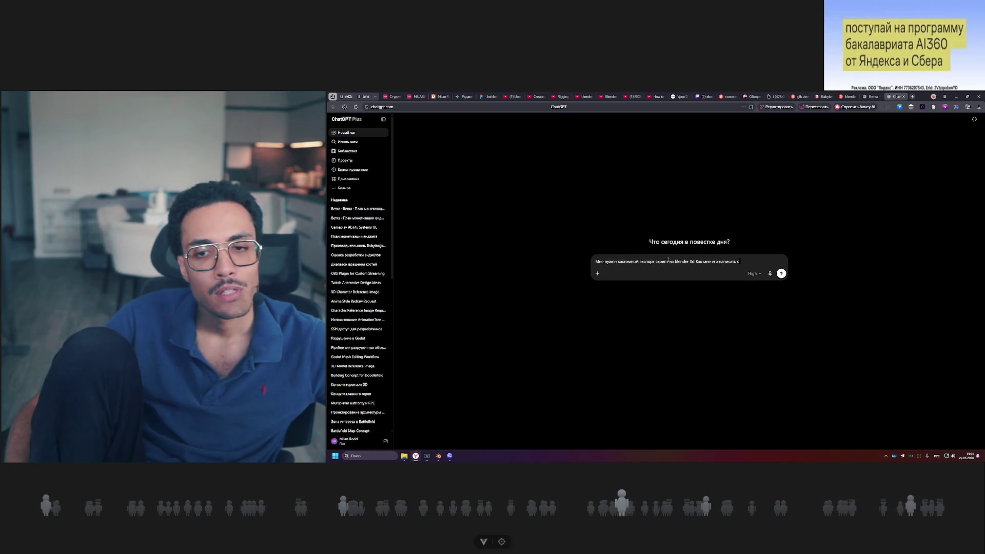
{"action": "type", "text": "щью"}
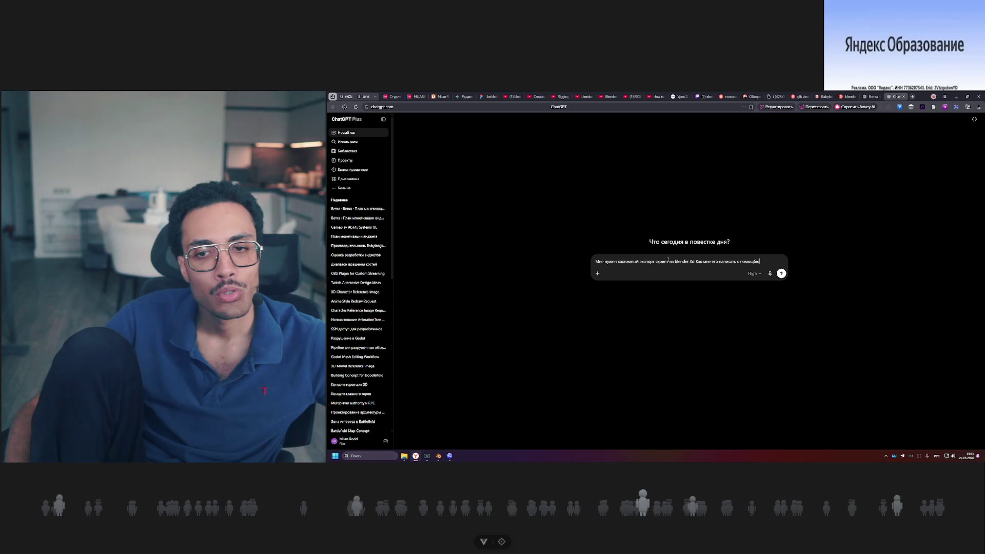
{"action": "type", "text": "codex. к"}
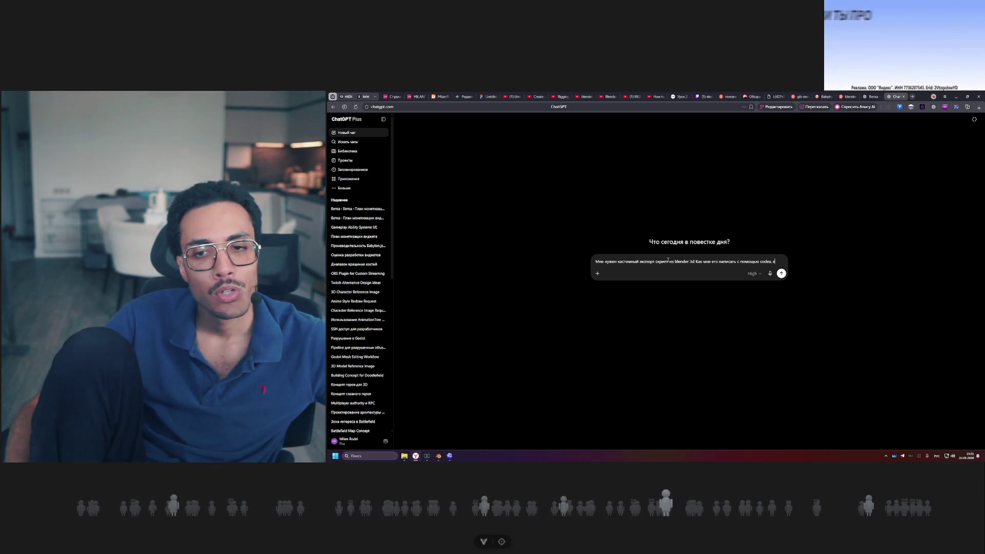
{"action": "type", "text": "."}
Step: Add that Codex is already open and send the question
{"action": "key", "text": "alt+shift"}
{"action": "type", "text": "кодекс"}
{"action": "key", "text": "BackSpace"}
{"action": "key", "text": "BackSpace"}
{"action": "key", "text": "BackSpace"}
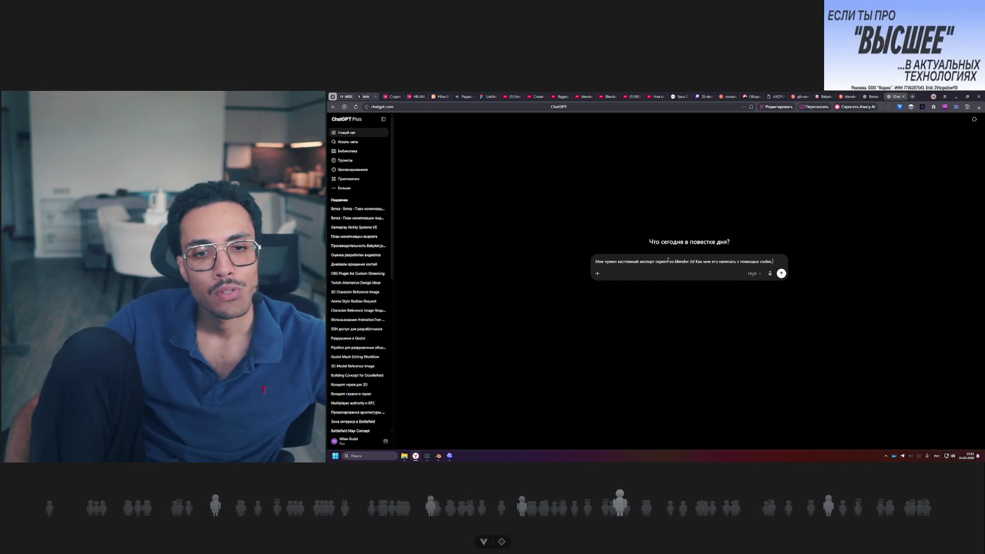
{"action": "key", "text": "alt+shift"}
{"action": "type", "text": "codex о"}
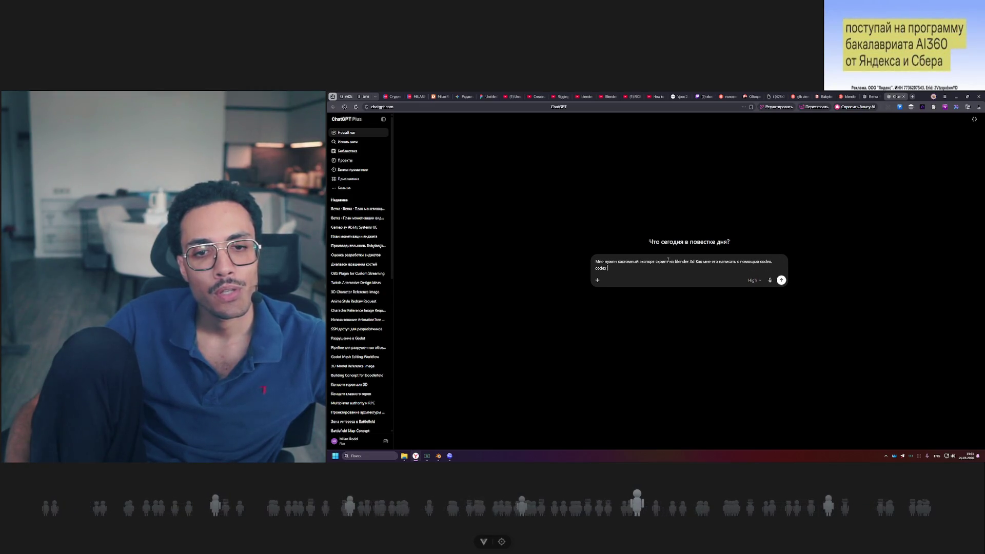
{"action": "type", "text": "ткрыт"}
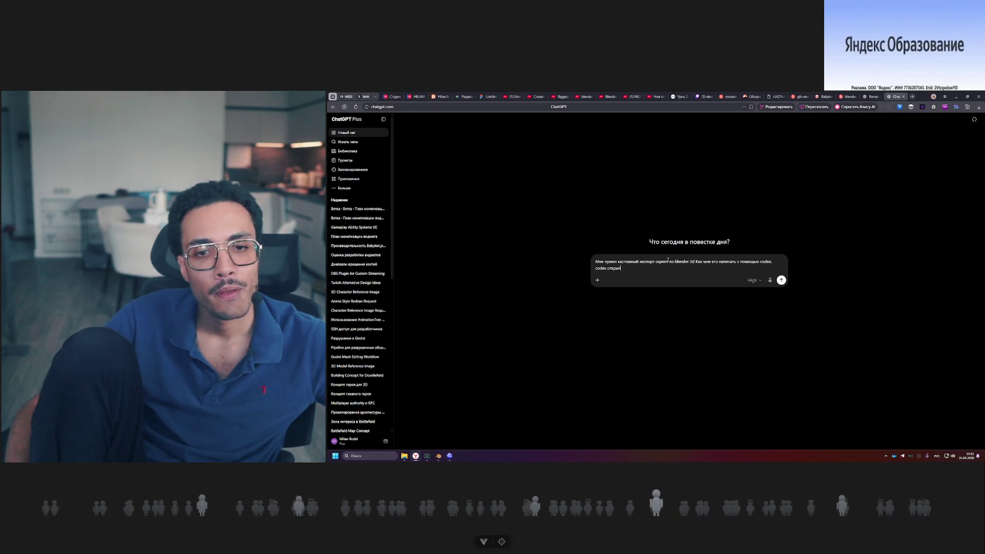
{"action": "key", "text": "BackSpace"}
{"action": "key", "text": "BackSpace"}
{"action": "key", "text": "BackSpace"}
{"action": "type", "text": "уже открыт"}
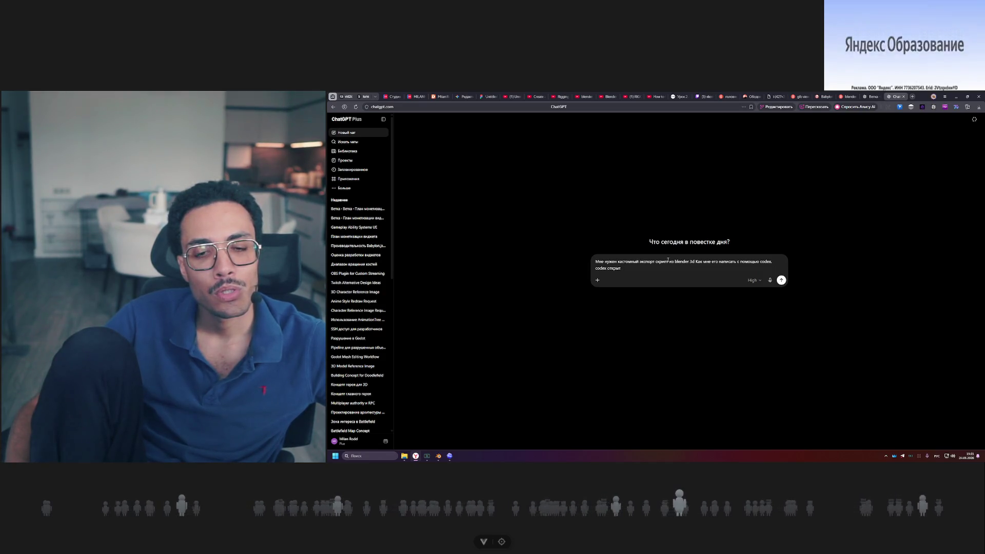
{"action": "key", "text": "BackSpace"}
{"action": "type", "text": ", бд"}
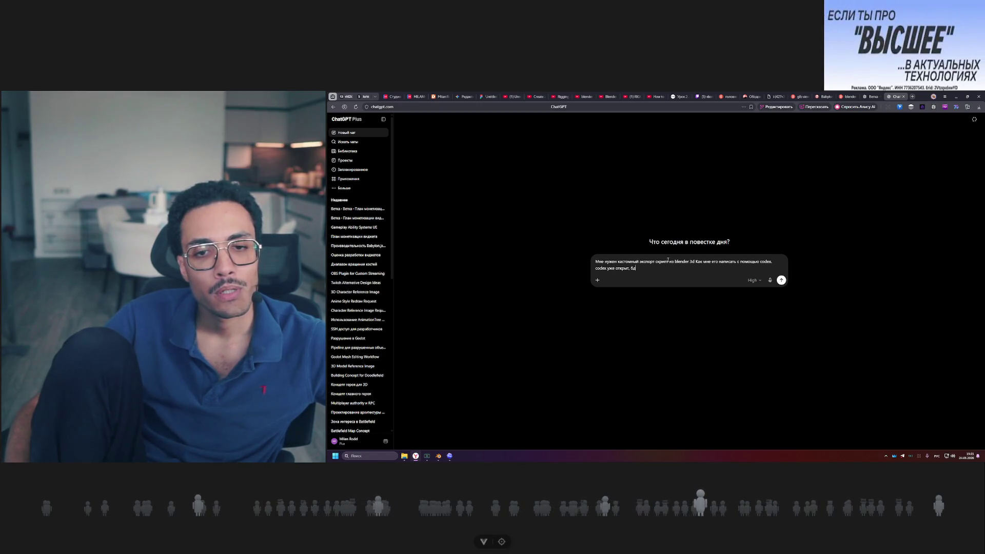
{"action": "key", "text": "BackSpace"}
{"action": "type", "text": "л"}
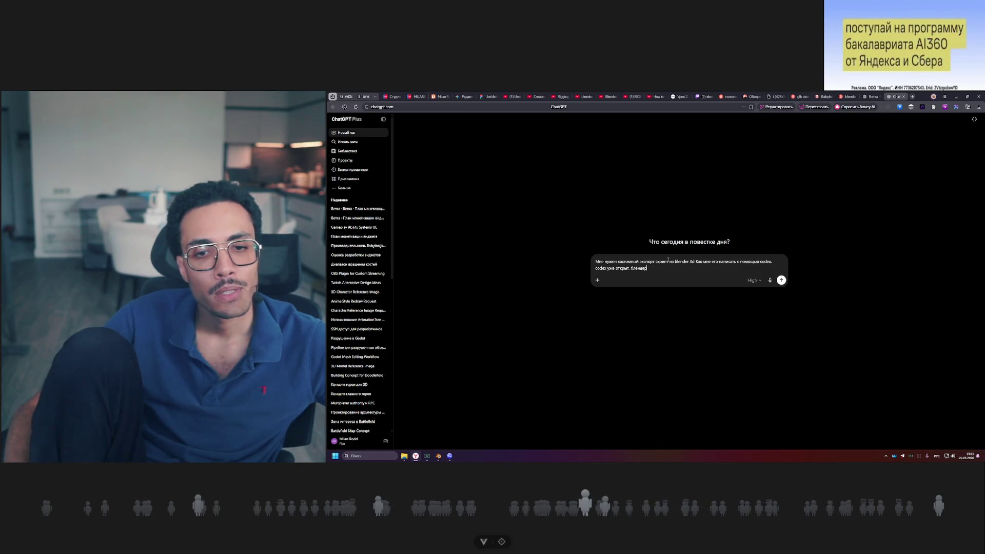
{"action": "type", "text": "же."}
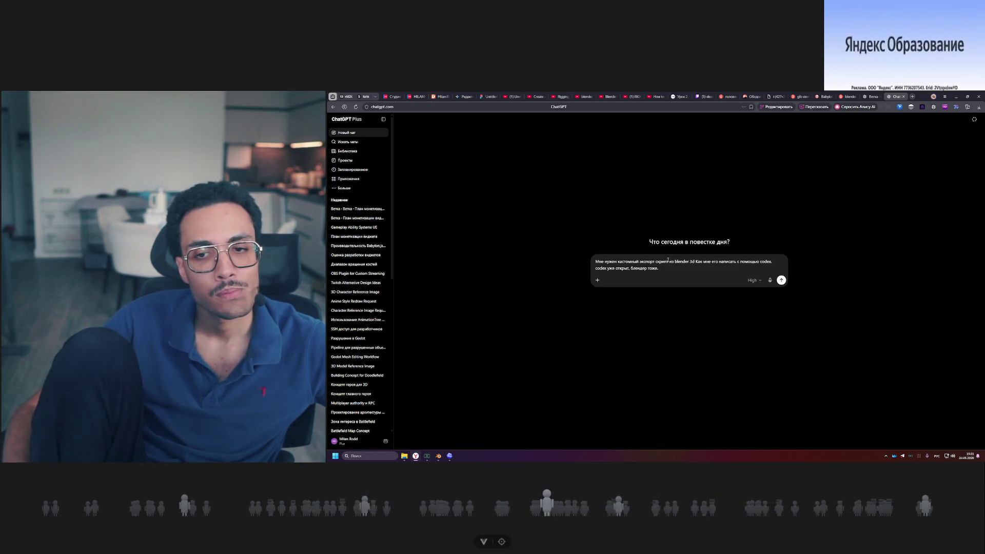
{"action": "key", "text": "Return"}
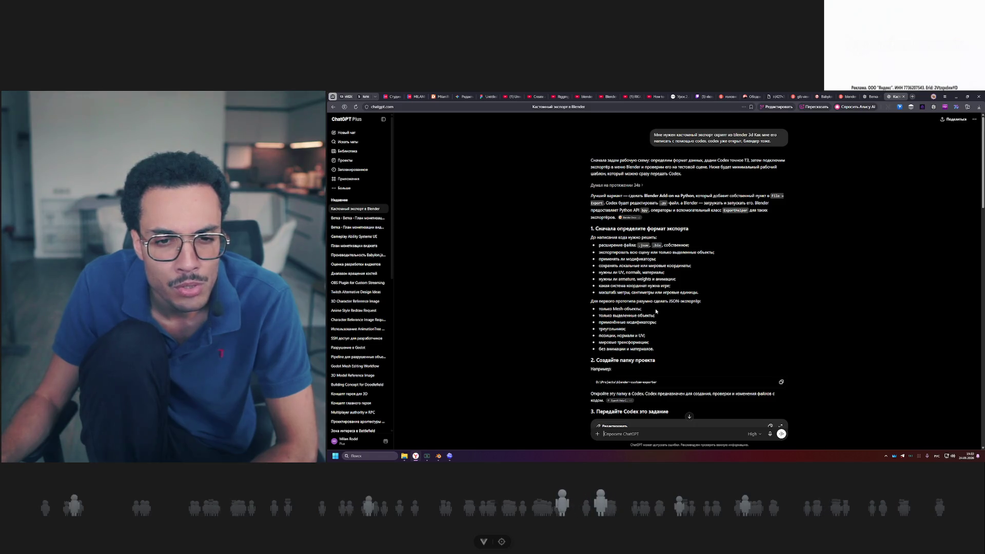
Step: Read the plan down to its install and error-fixing sections, then bring up File Explorer
{"action": "scroll", "coordinate": [656, 310], "scroll_direction": "down", "scroll_amount": 3}
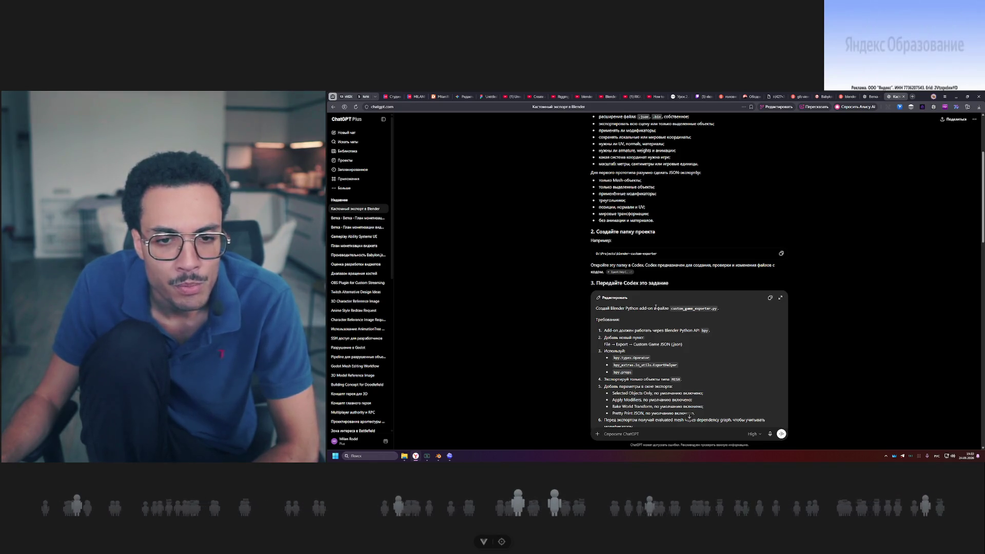
{"action": "scroll", "coordinate": [656, 307], "scroll_direction": "down", "scroll_amount": 2}
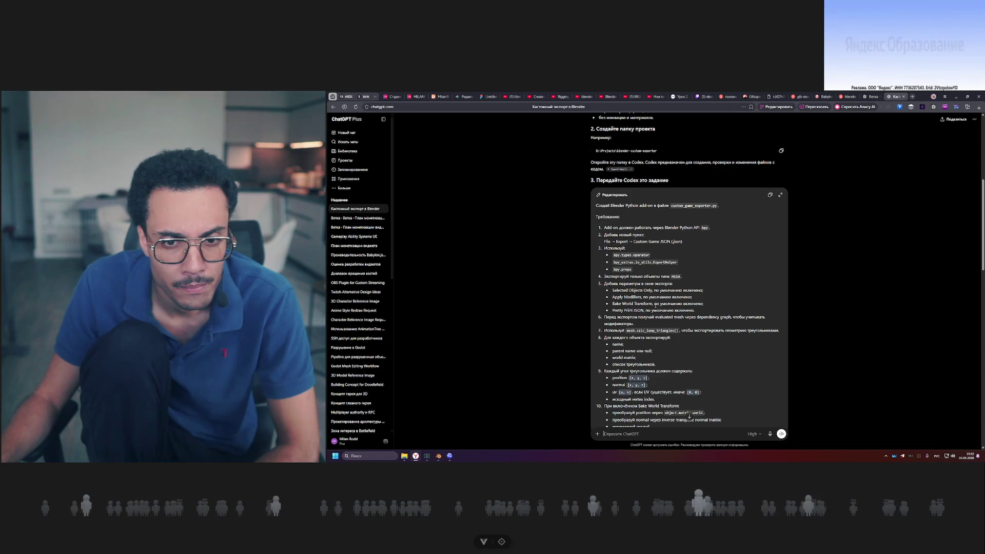
{"action": "scroll", "coordinate": [656, 307], "scroll_direction": "down", "scroll_amount": 10}
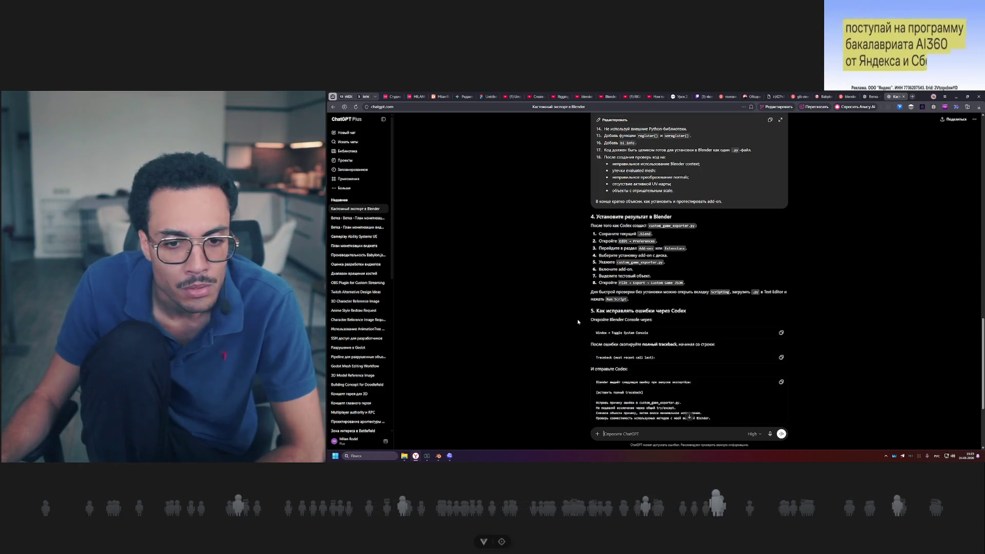
{"action": "left_click", "coordinate": [406, 457]}
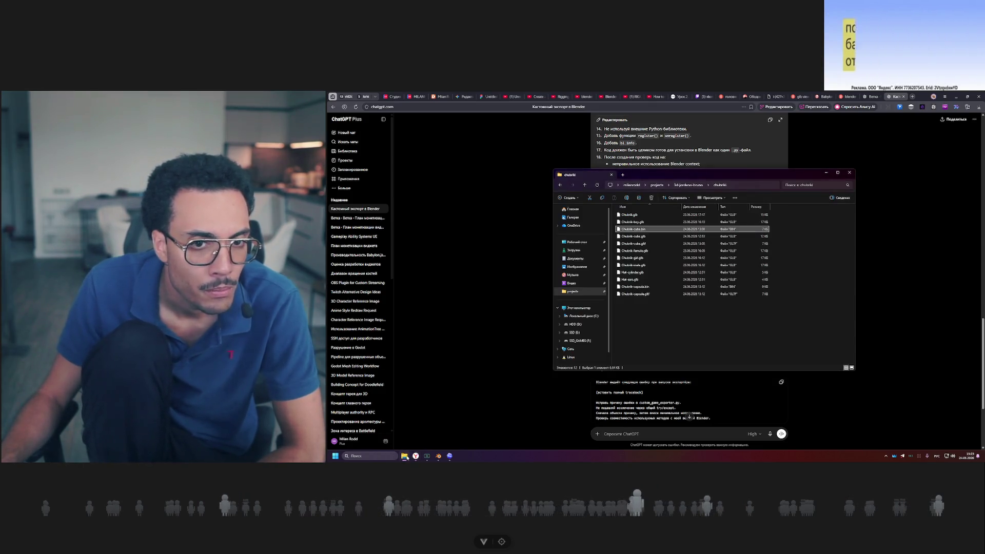
Step: Create a new folder named BlenderAddons inside the projects folder
{"action": "scroll", "coordinate": [596, 328], "scroll_direction": "down", "scroll_amount": 1}
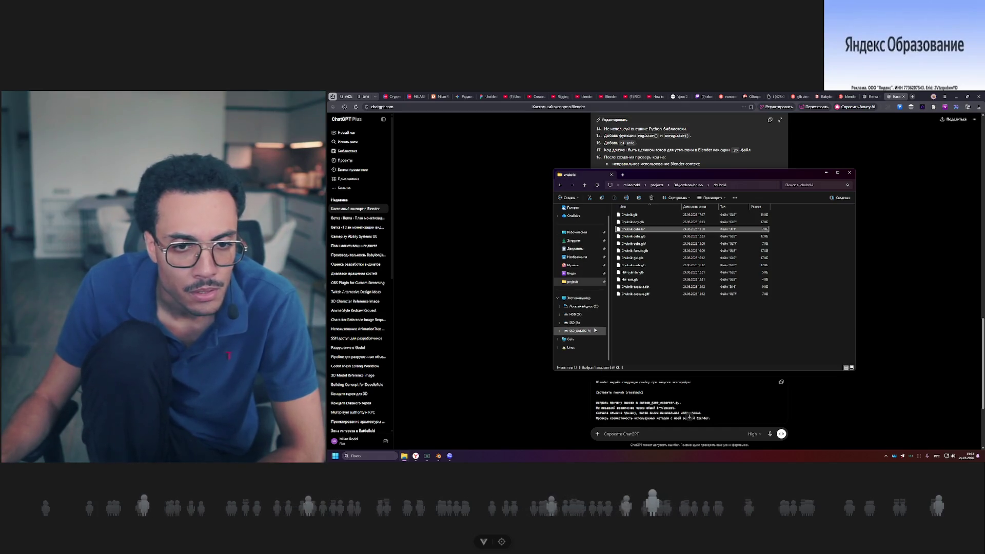
{"action": "left_click", "coordinate": [583, 282]}
{"action": "right_click", "coordinate": [648, 324]}
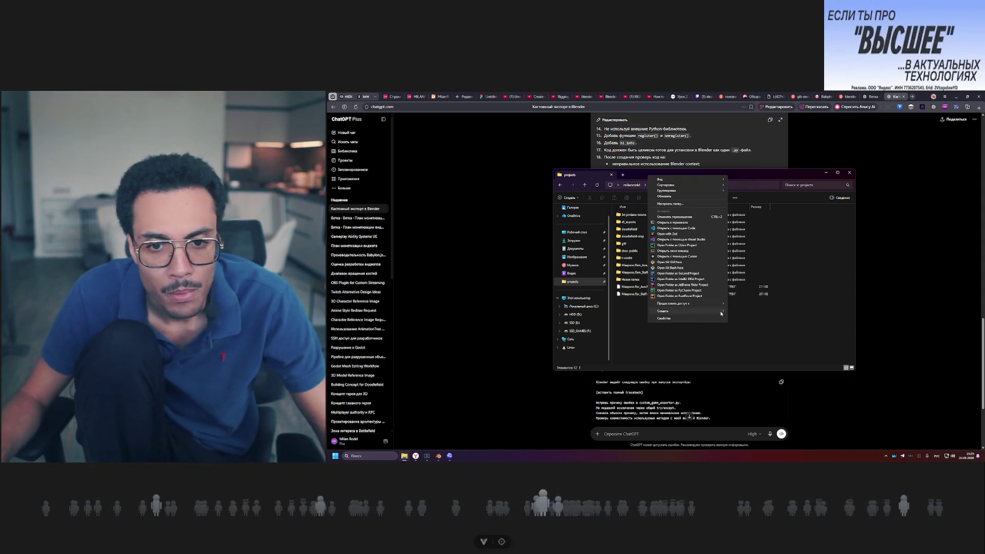
{"action": "left_click", "coordinate": [747, 311]}
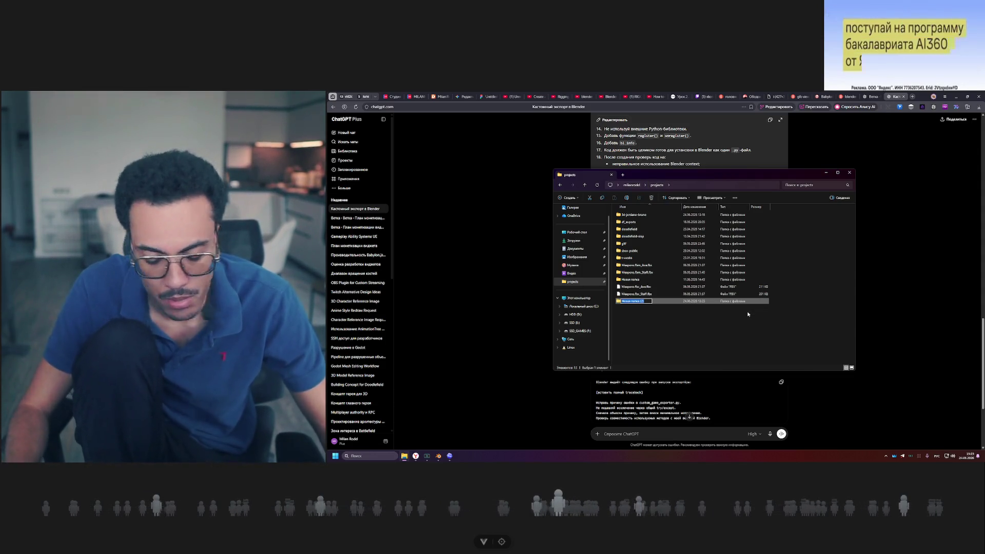
{"action": "key", "text": "shift+alt"}
{"action": "type", "text": "BlenderAdd"}
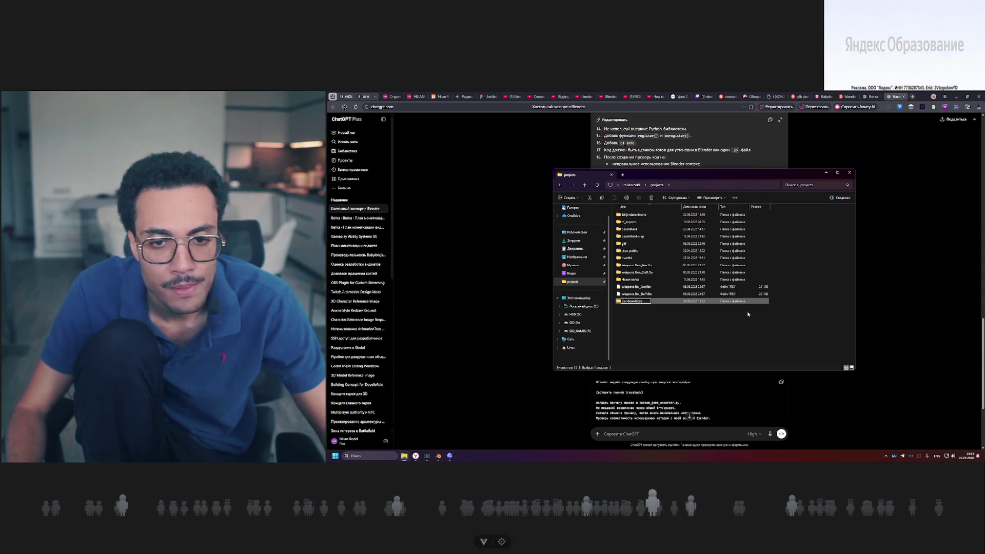
{"action": "type", "text": "ons"}
{"action": "key", "text": "Return"}
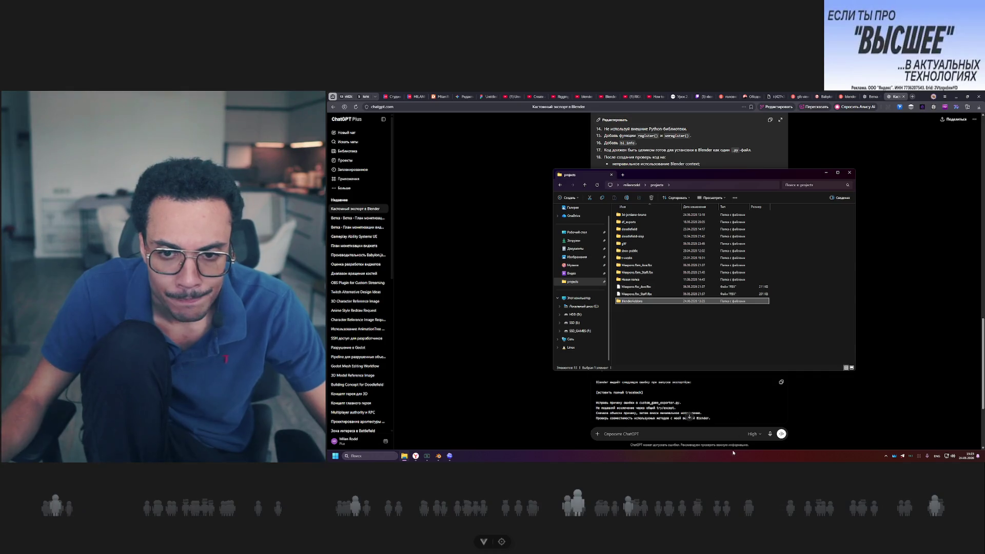
{"action": "left_click", "coordinate": [428, 457]}
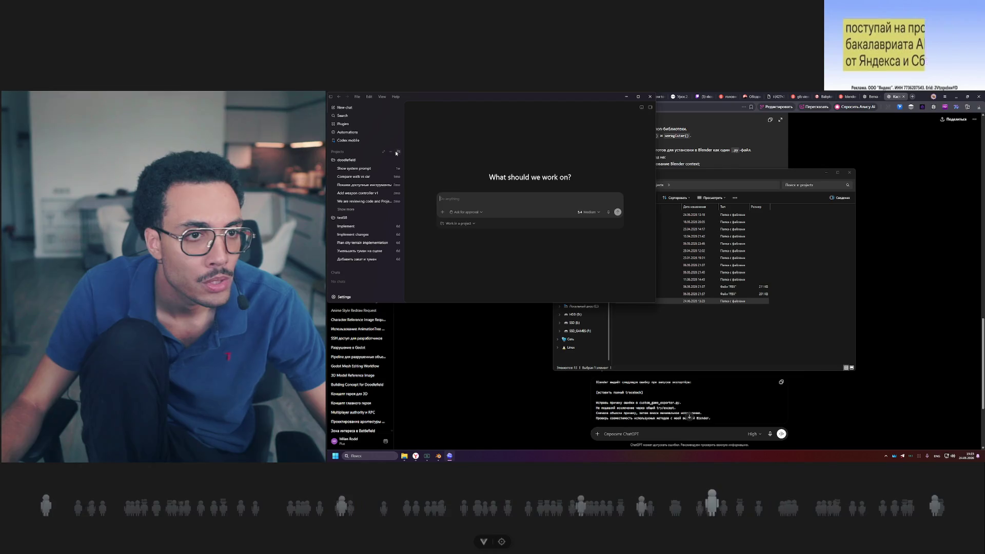
Step: Add projects > BlenderAddons as the Codex project root folder
{"action": "left_click", "coordinate": [435, 168]}
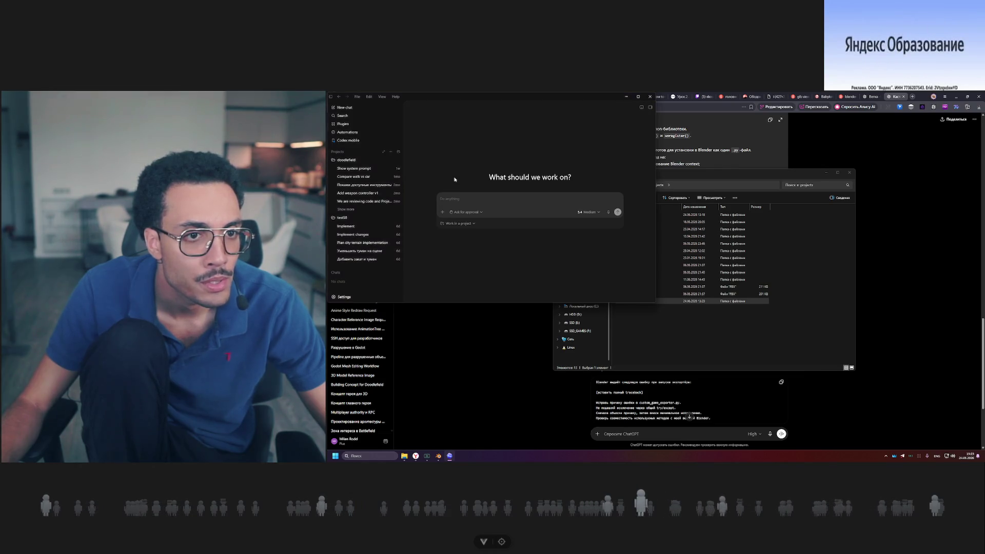
{"action": "left_click", "coordinate": [372, 194]}
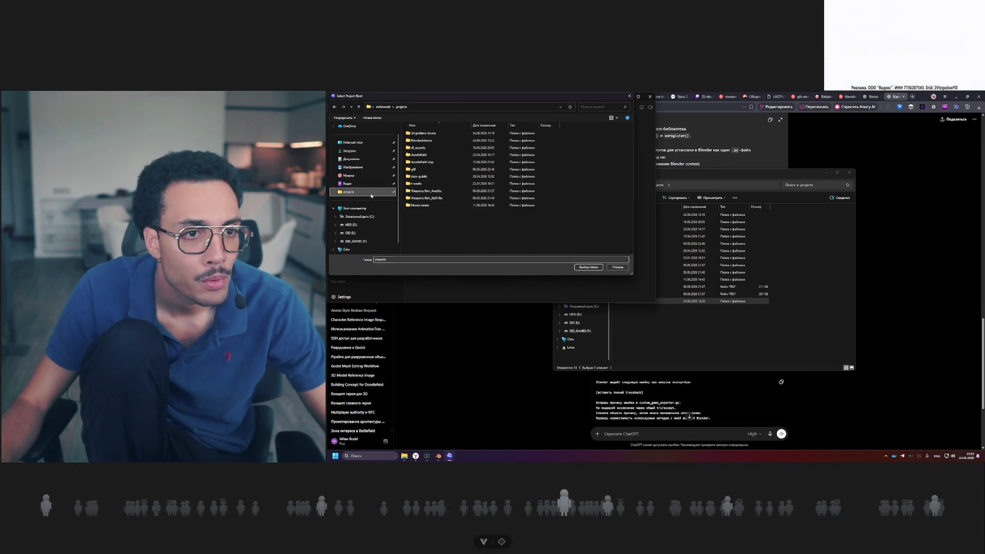
{"action": "double_click", "coordinate": [422, 141]}
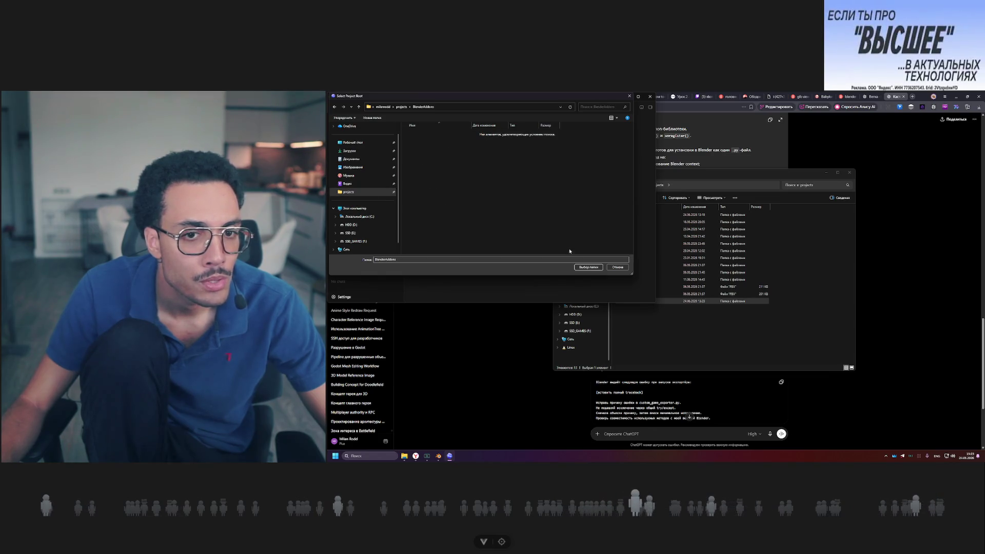
{"action": "left_click", "coordinate": [581, 267]}
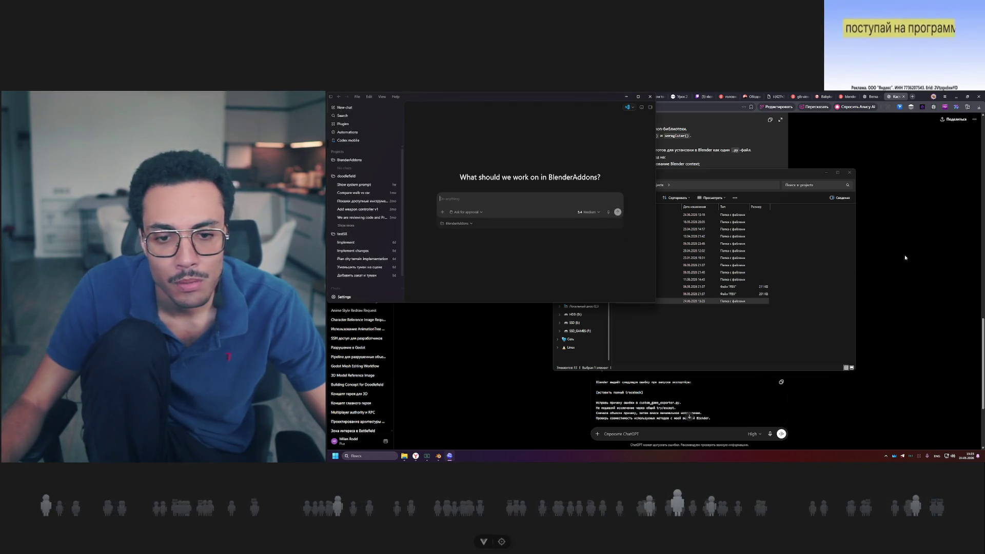
{"action": "left_click", "coordinate": [904, 255]}
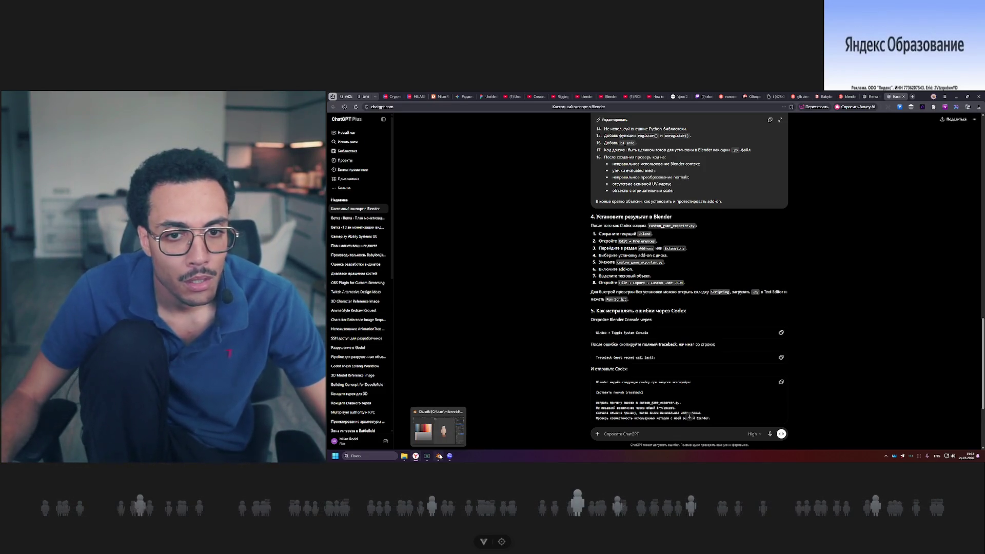
Step: Bring ChatGPT back, scroll to the top of the export-plan answer, and show recent downloads
{"action": "left_click", "coordinate": [439, 455]}
{"action": "left_click", "coordinate": [440, 458]}
{"action": "left_click", "coordinate": [440, 458]}
{"action": "left_click", "coordinate": [439, 457]}
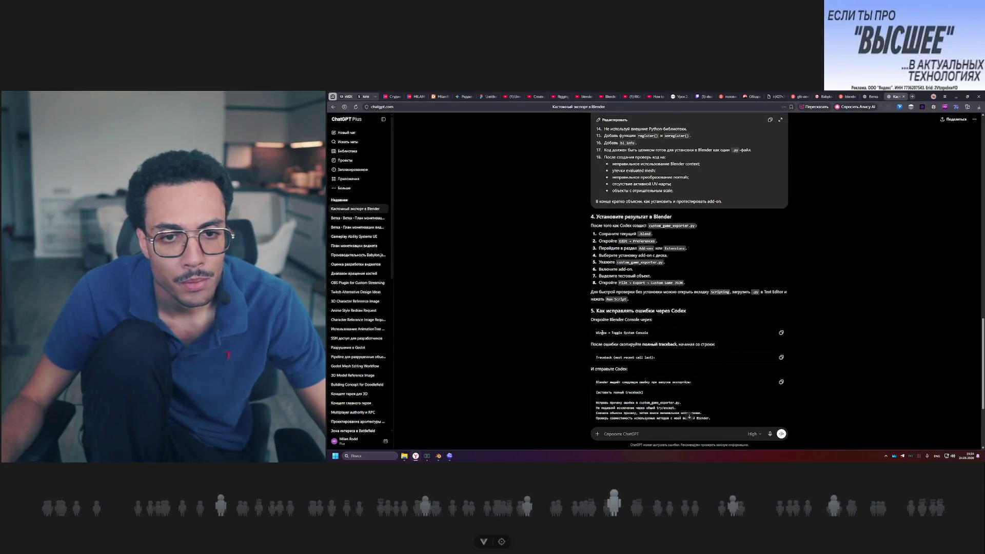
{"action": "scroll", "coordinate": [604, 332], "scroll_direction": "up", "scroll_amount": 3}
{"action": "scroll", "coordinate": [604, 333], "scroll_direction": "up", "scroll_amount": 5}
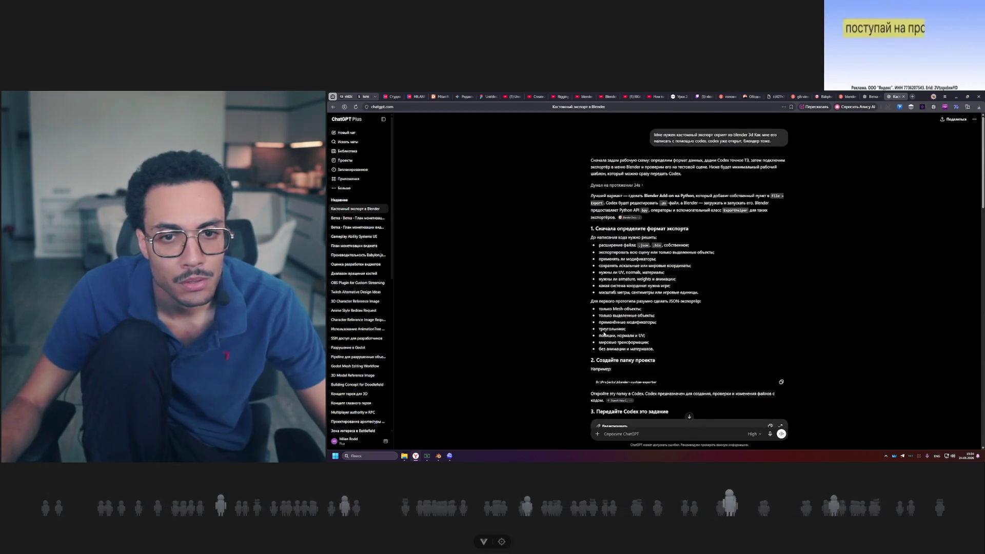
{"action": "scroll", "coordinate": [563, 395], "scroll_direction": "up", "scroll_amount": 5}
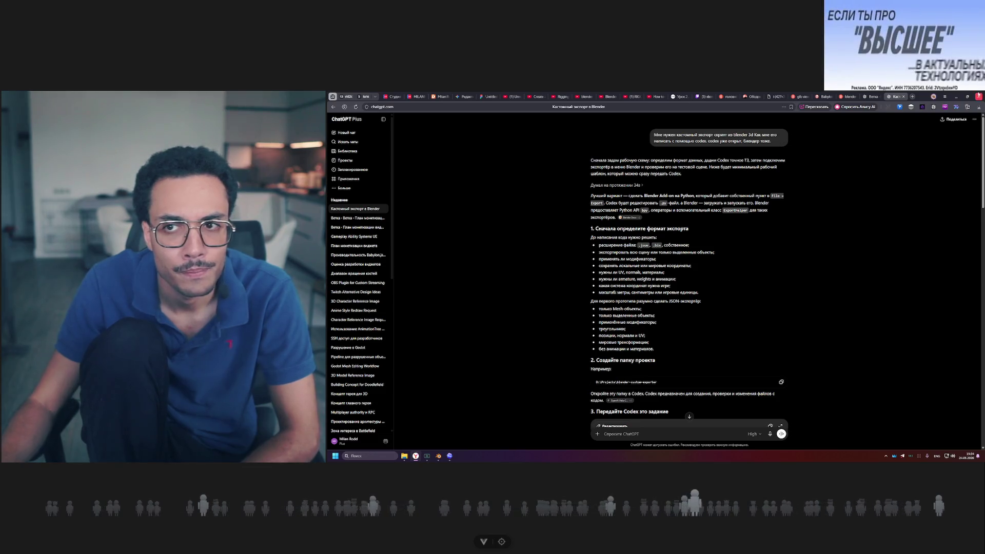
{"action": "left_click", "coordinate": [979, 108]}
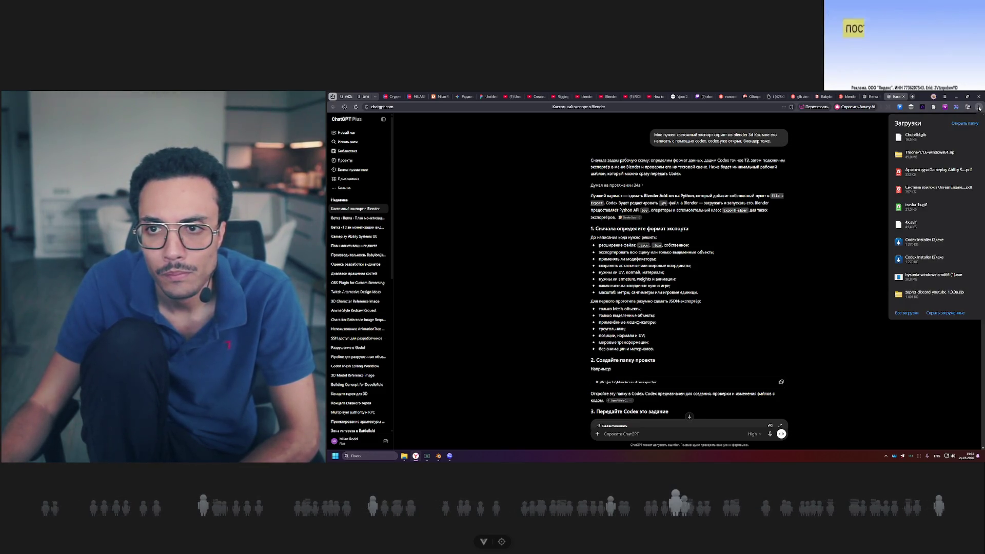
Step: Close the browser's recent downloads list
{"action": "left_click", "coordinate": [979, 107]}
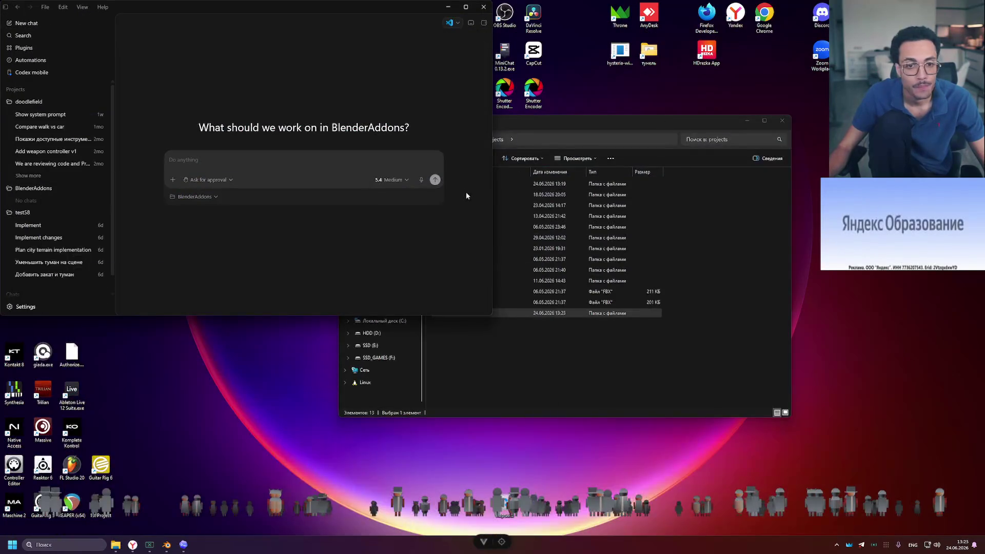
Step: Paste an image into the Codex prompt, then screen-capture the Blender window showing the character and palette texture
{"action": "left_click", "coordinate": [261, 160]}
{"action": "key", "text": "ctrl+v"}
{"action": "left_click", "coordinate": [167, 545]}
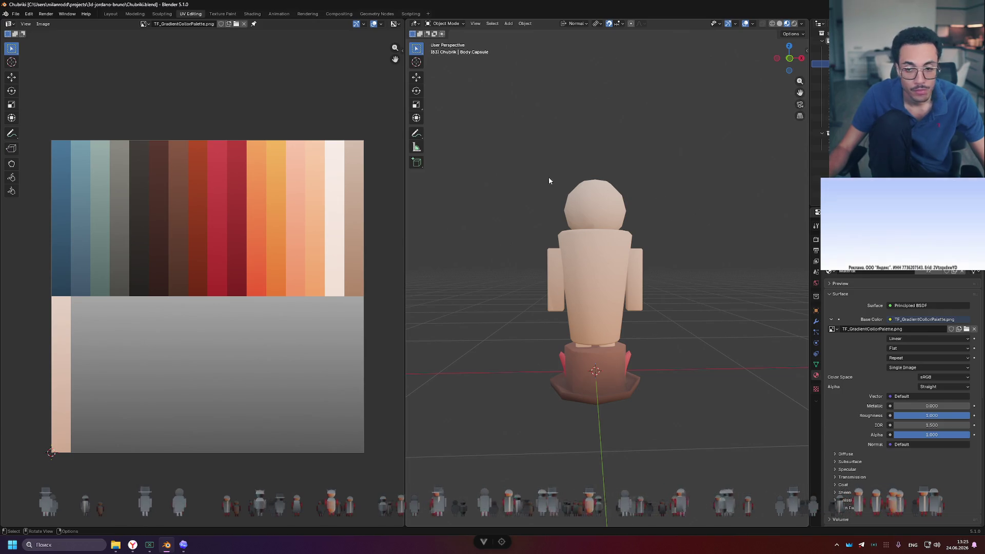
{"action": "key", "text": "super+shift+s"}
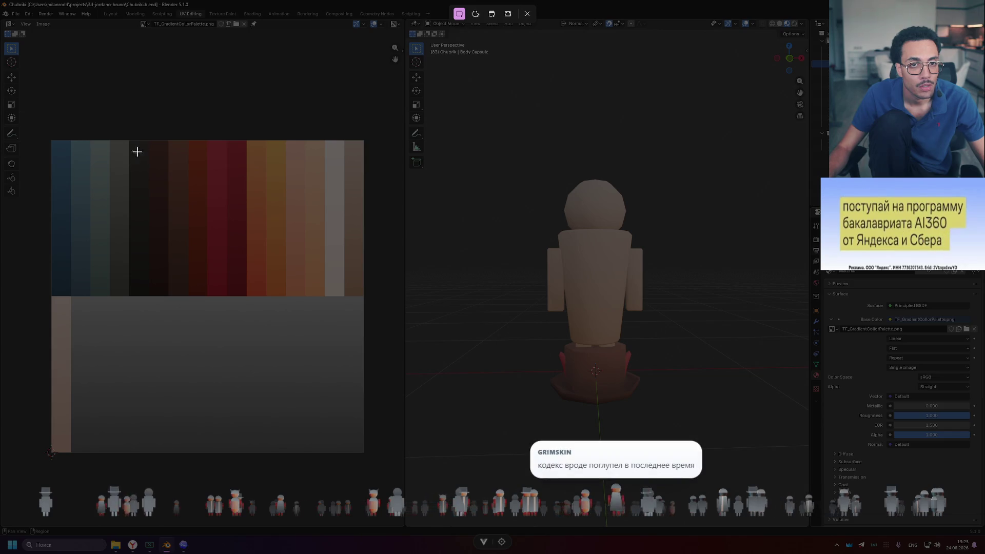
{"action": "mouse_move", "coordinate": [3, 14]}
{"action": "left_mouse_down"}
{"action": "mouse_move", "coordinate": [894, 542]}
{"action": "mouse_move", "coordinate": [814, 535]}
{"action": "mouse_move", "coordinate": [810, 525]}
{"action": "left_mouse_up"}
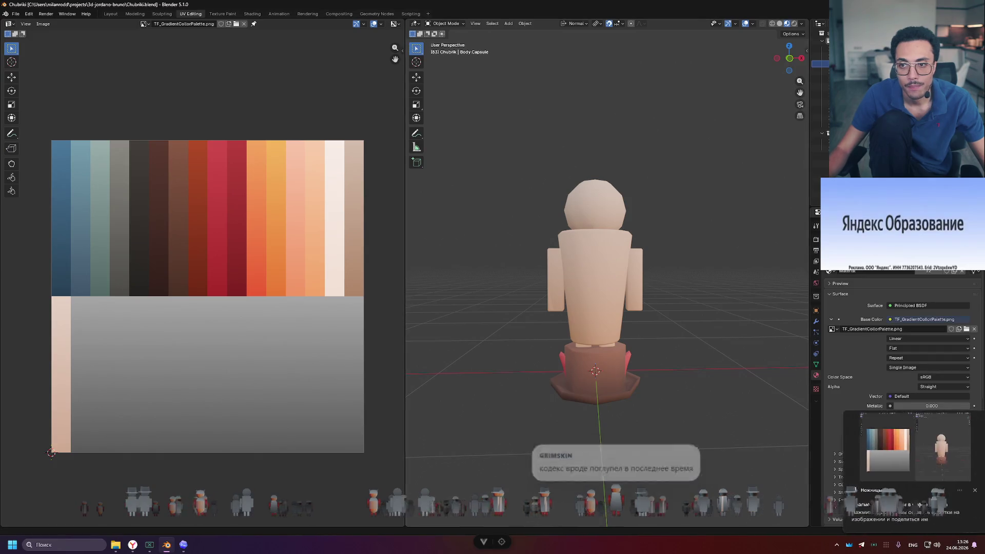
{"action": "left_click", "coordinate": [167, 545]}
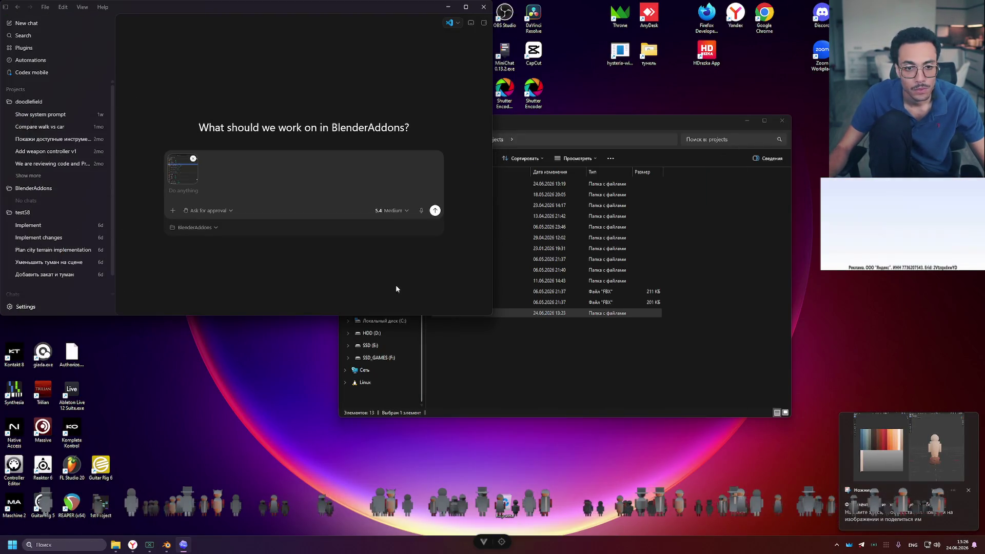
Step: Paste the Blender screenshot into the BlenderAddons prompt and change reasoning from 5.4 Medium to High
{"action": "key", "text": "ctrl+v"}
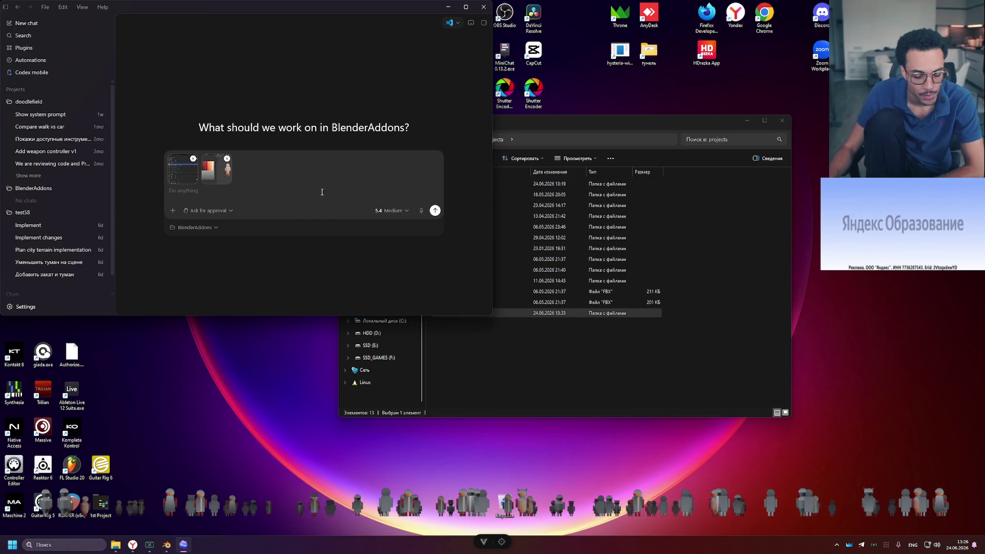
{"action": "left_click", "coordinate": [404, 210]}
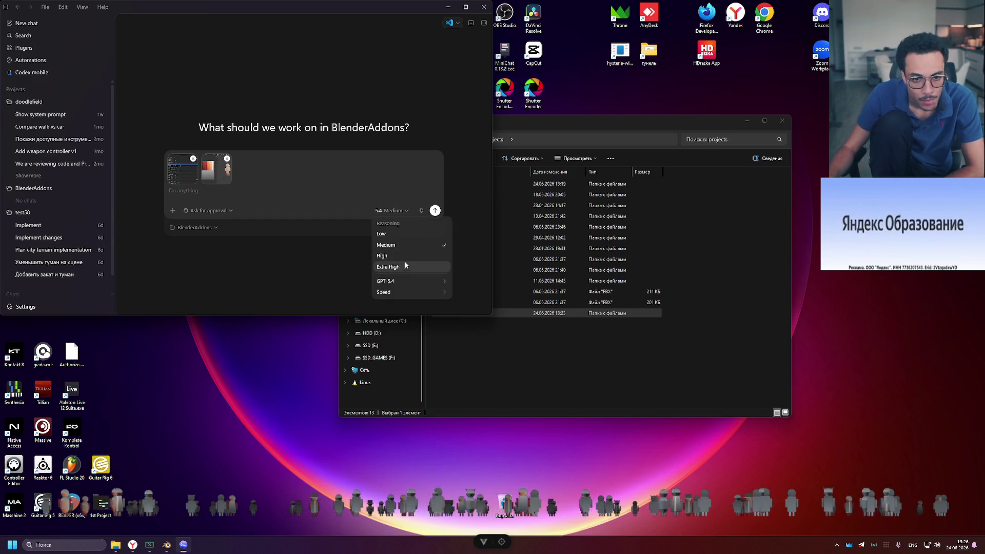
{"action": "left_click", "coordinate": [405, 257]}
{"action": "left_click", "coordinate": [399, 212]}
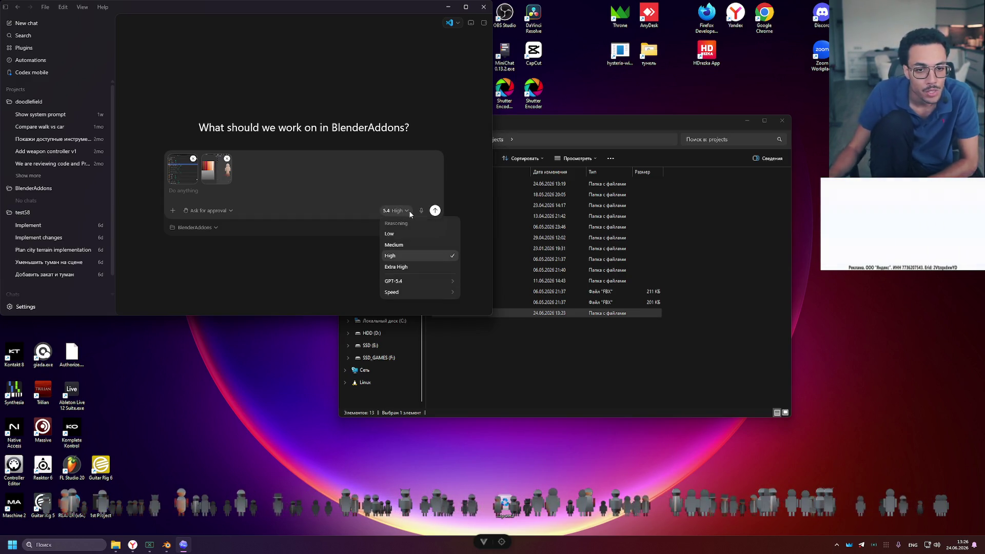